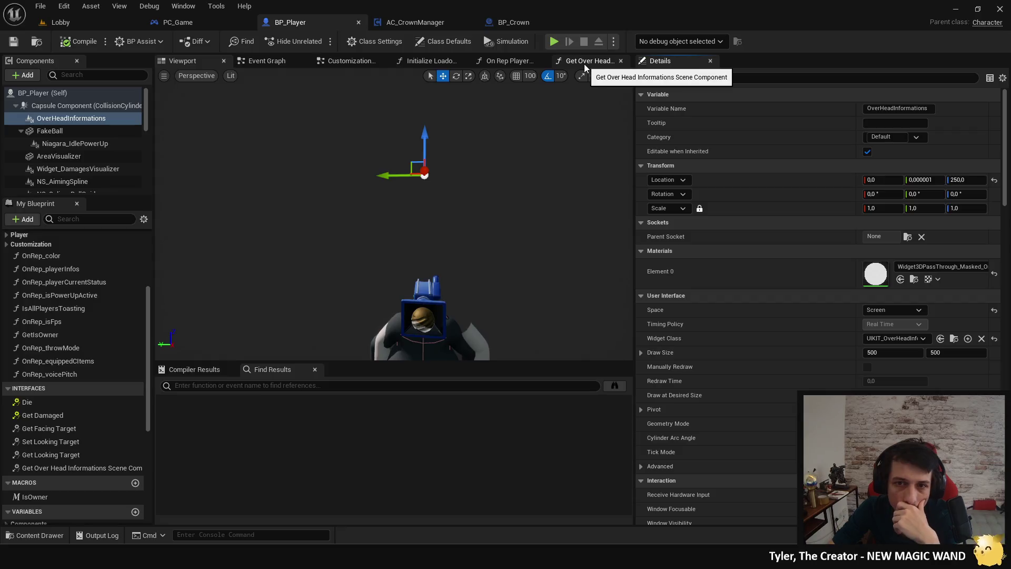
Step: Add a Scene component to BP_Player and attach it to the Capsule Component
left_click(20, 132)
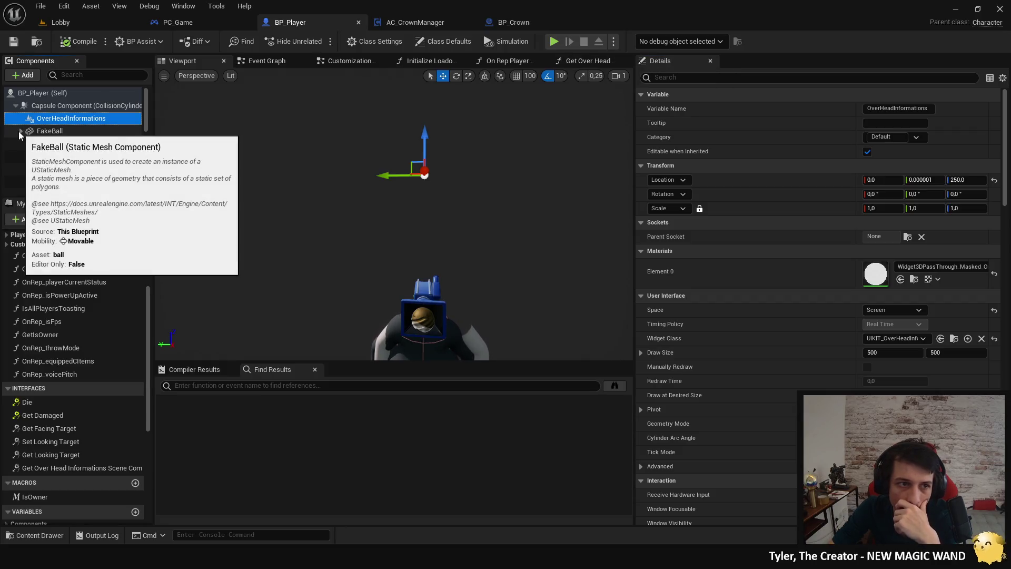
left_click_drag(635, 181, 733, 181)
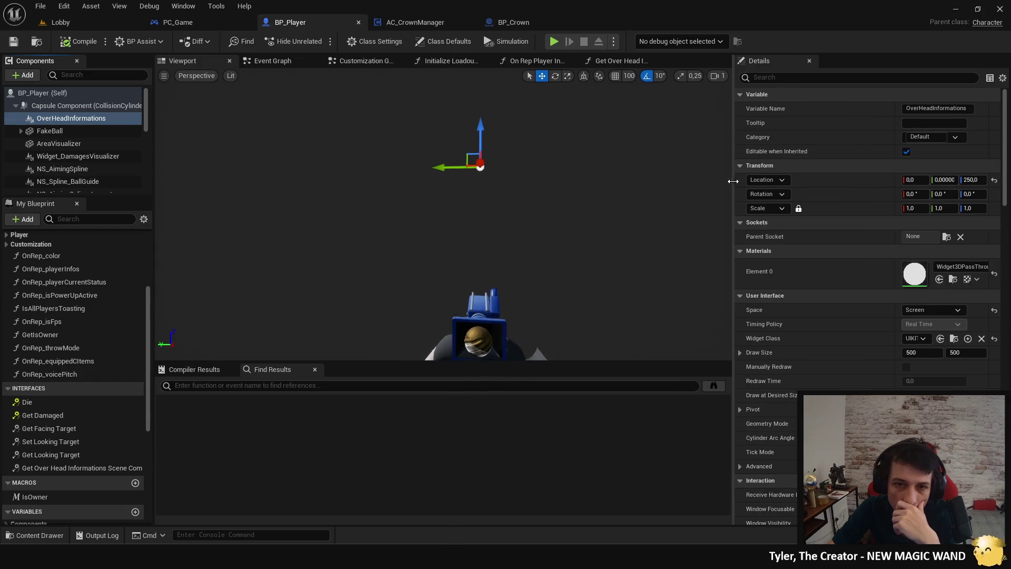
scroll(558, 241, "down", 3)
left_click(33, 78)
type("scene")
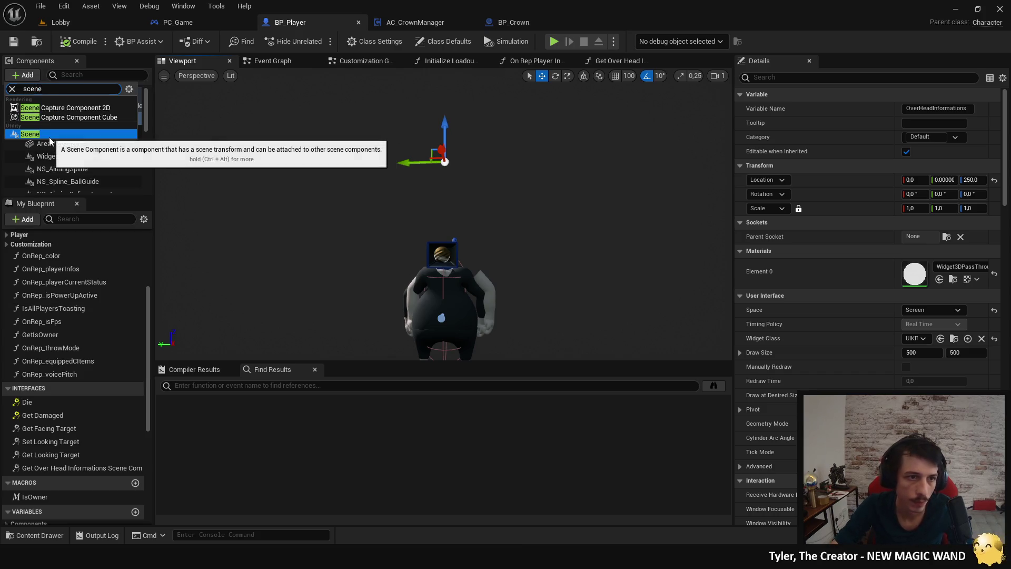
left_click(91, 133)
mouse_move(84, 133)
left_mouse_down()
mouse_move(74, 148)
mouse_move(84, 129)
mouse_move(48, 107)
mouse_move(58, 108)
left_mouse_up()
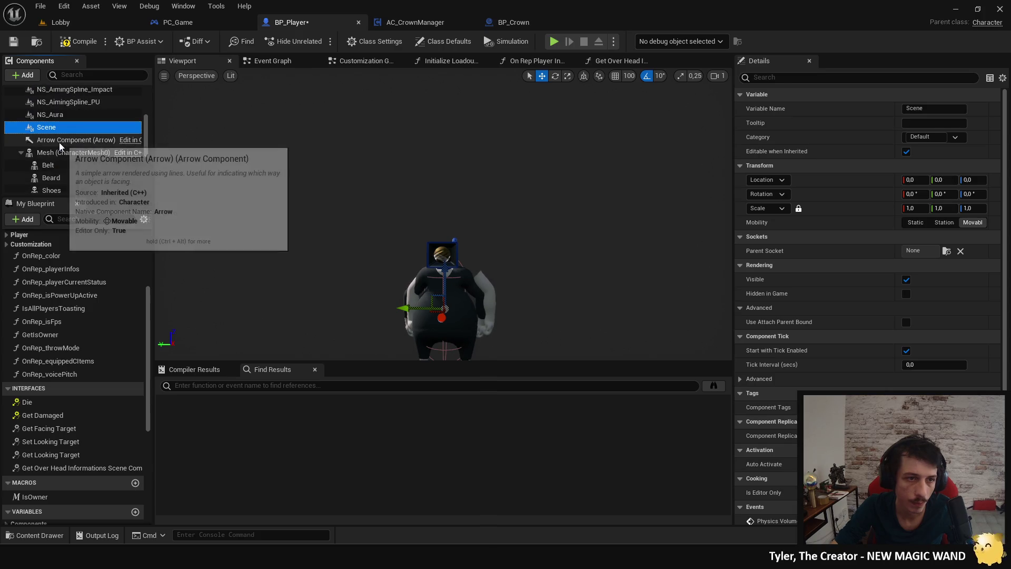
Step: Rename it Scene_CrownPosition and raise it above the head to about Z 147.59
left_click(51, 130)
type("_CrownPositio")
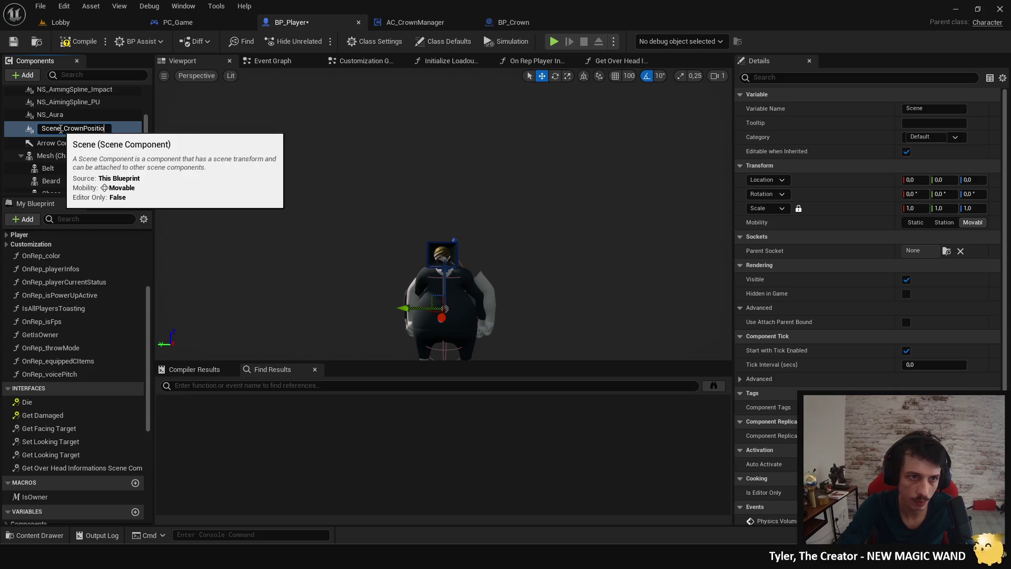
type("n")
key("Return")
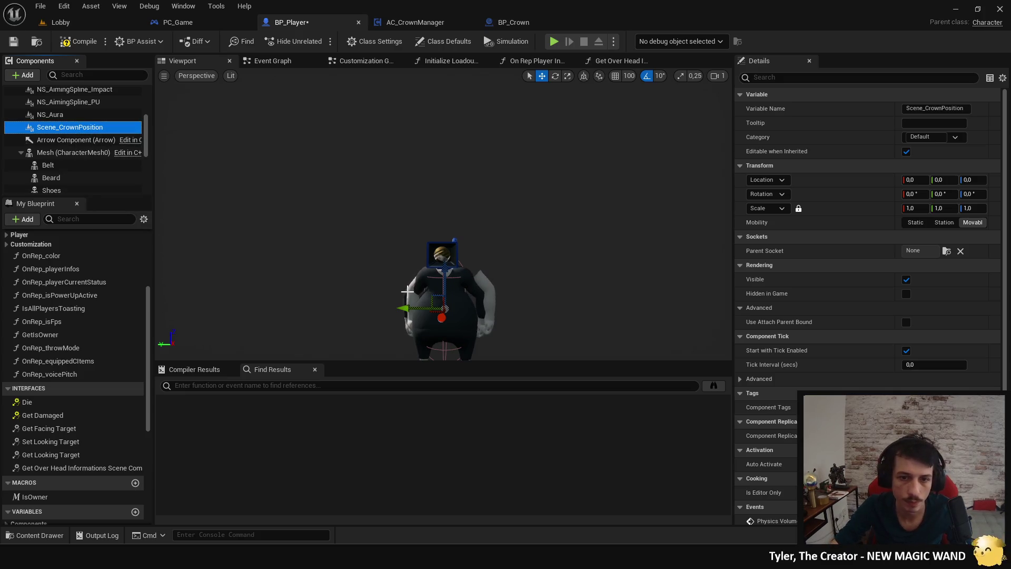
mouse_move(443, 271)
left_mouse_down()
mouse_move(445, 220)
mouse_move(416, 171)
mouse_move(359, 179)
left_mouse_up()
Step: Make Get Over Head Informations return Scene Crown Position and delete the old Over Head Informations getter
left_click(79, 41)
left_click(616, 60)
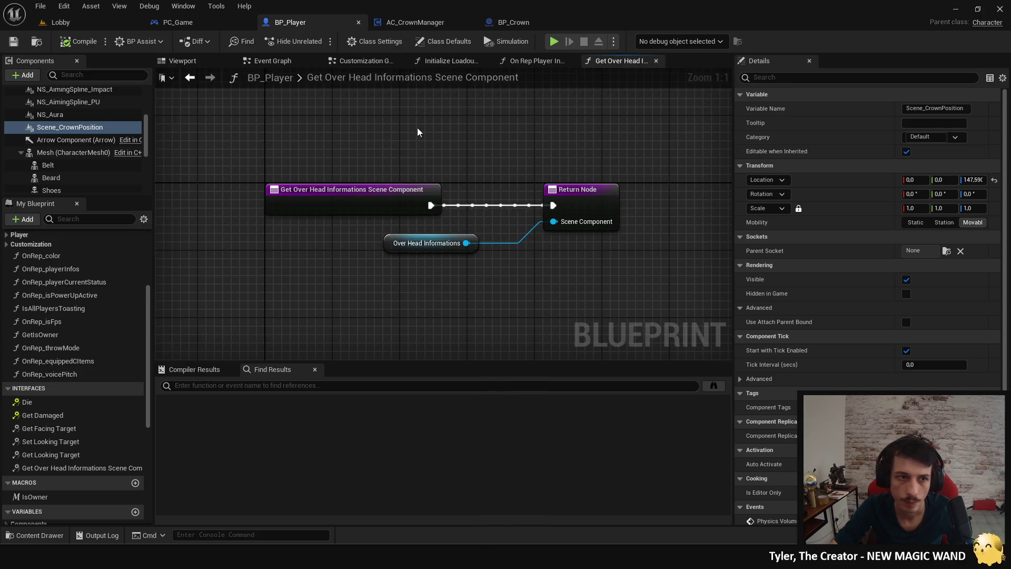
mouse_move(101, 131)
left_mouse_down()
mouse_move(180, 160)
mouse_move(564, 231)
mouse_move(553, 221)
left_mouse_up()
left_click(437, 243)
key("Delete")
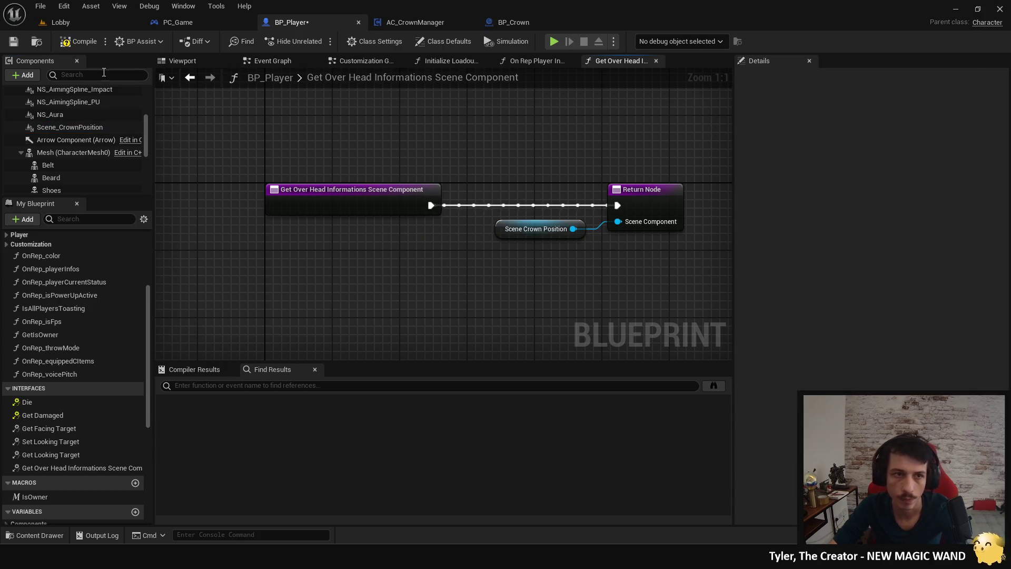
Step: Save and compile BP_Player, then launch a play test
key("ctrl+s")
left_click(348, 207)
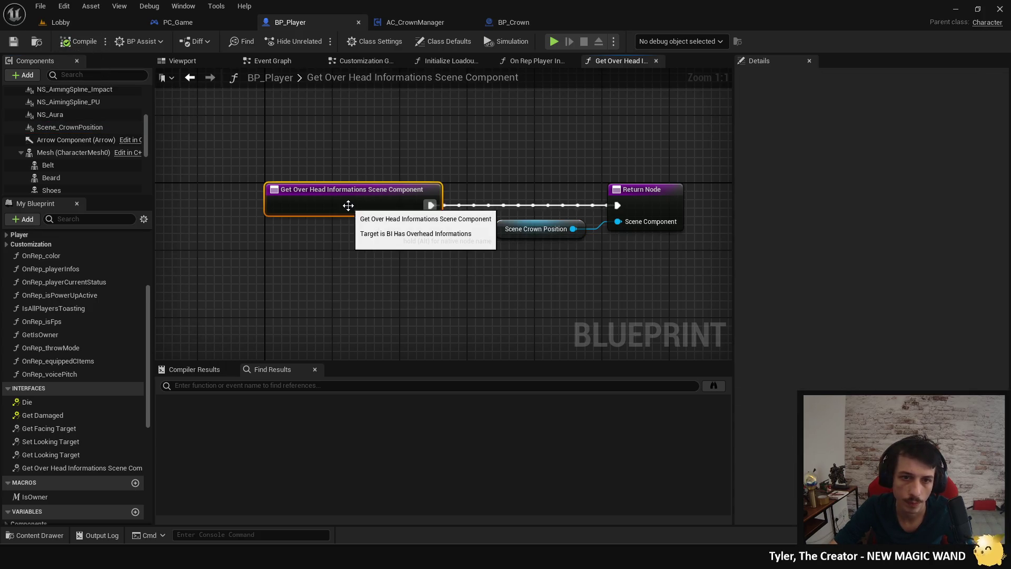
left_click(90, 46)
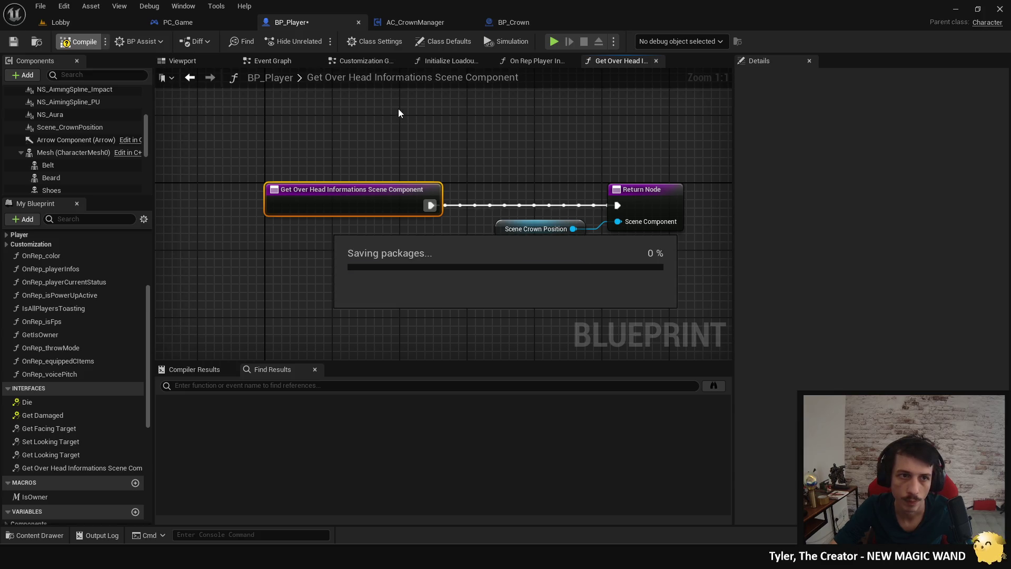
left_click(554, 44)
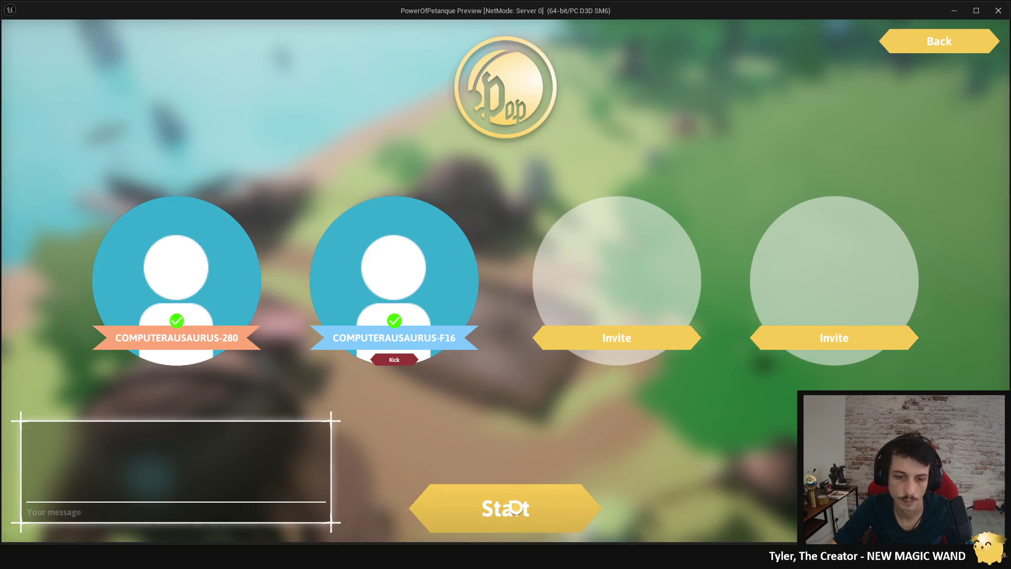
Step: Start the match from the preview lobby
left_click(522, 506)
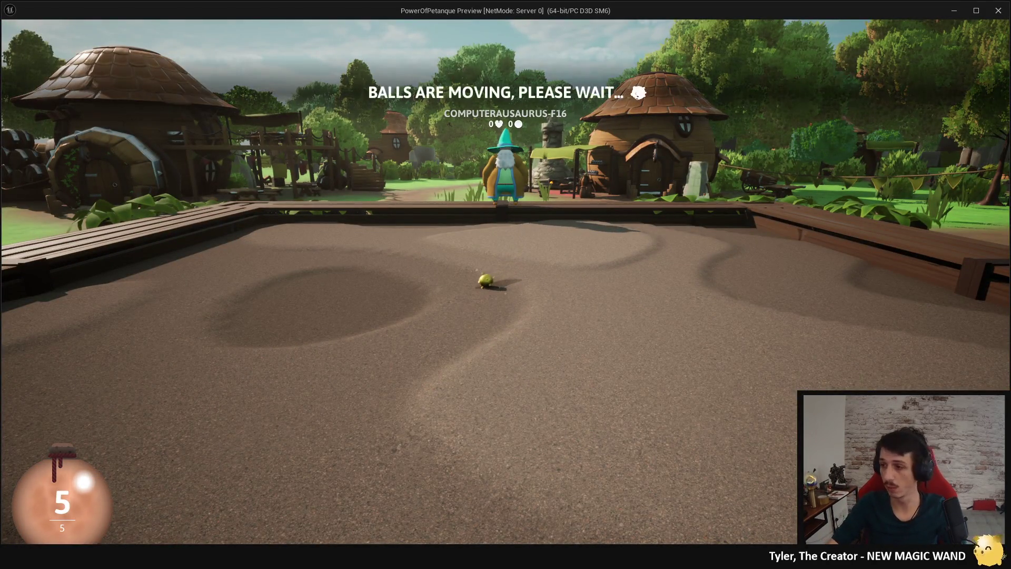
key("super")
left_click(264, 331)
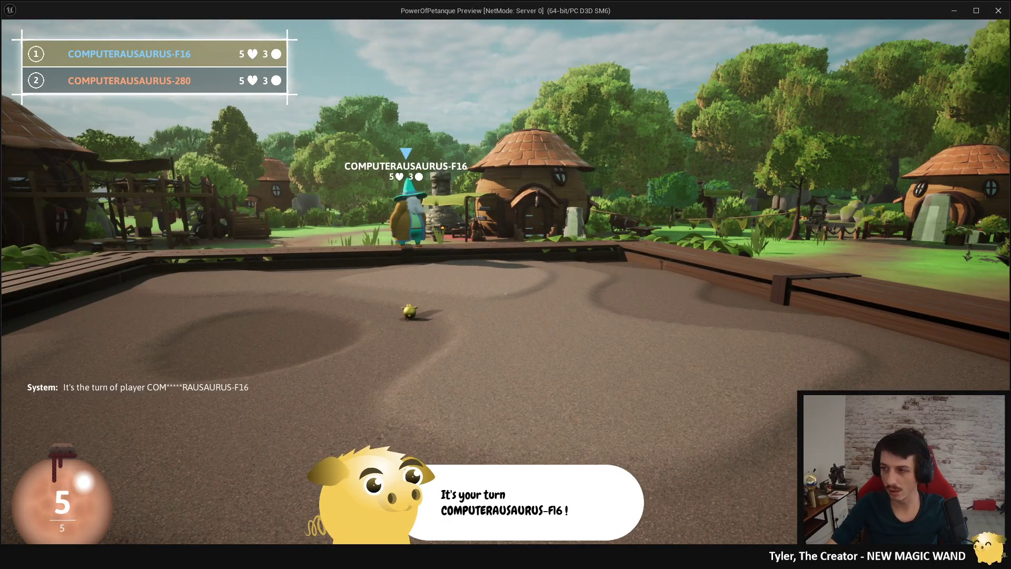
key("super")
key("super")
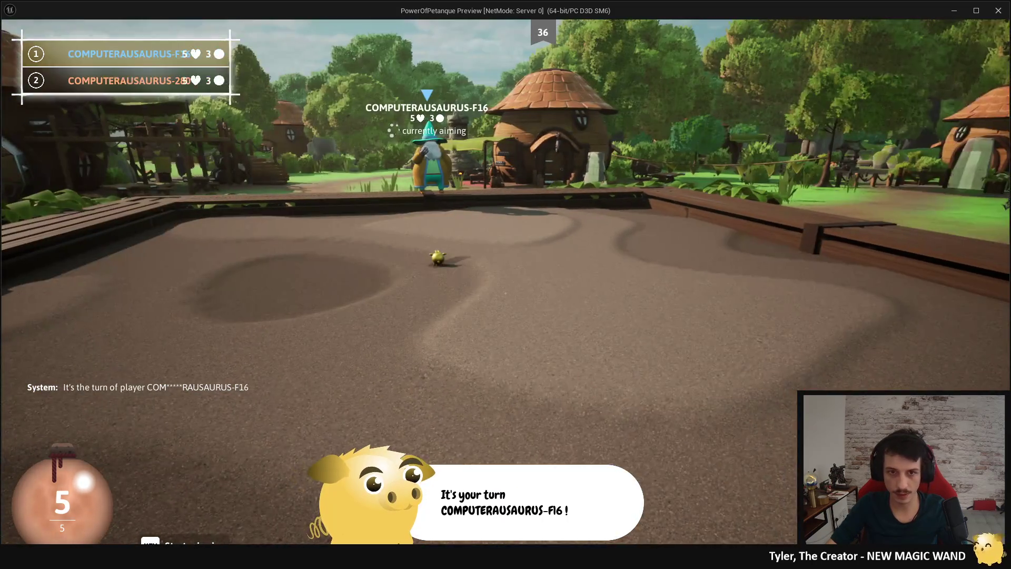
key("super")
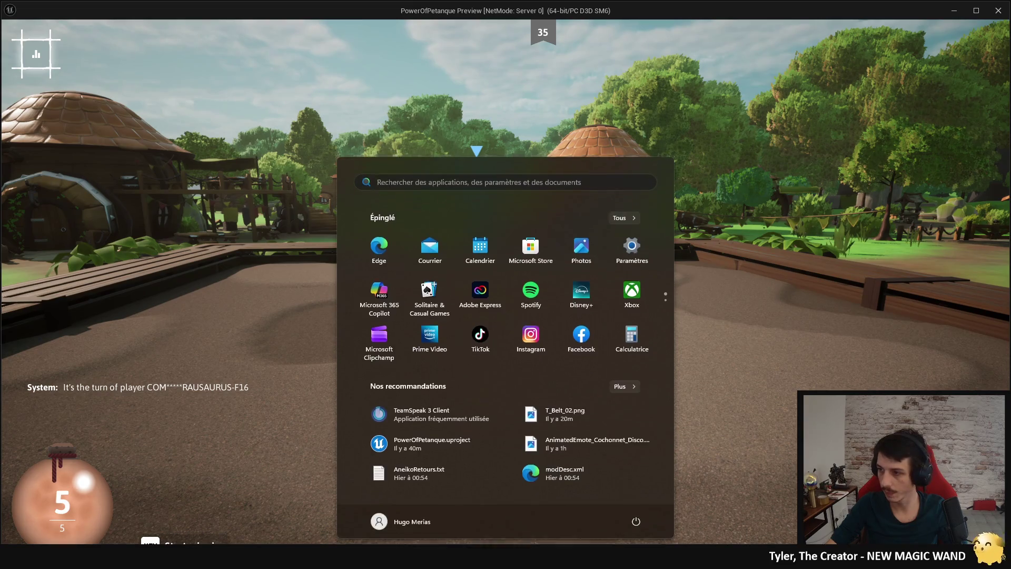
key("super")
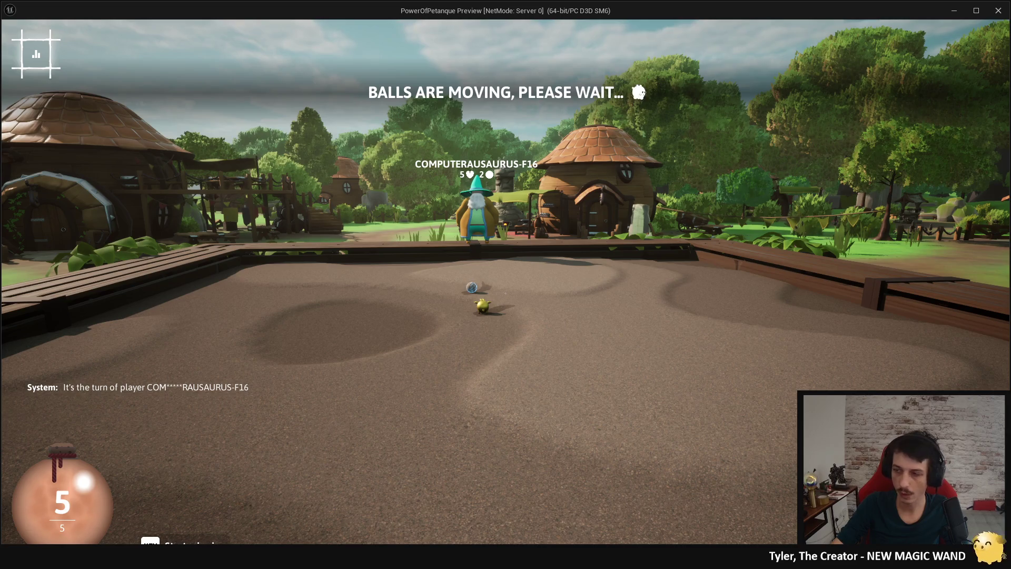
key("super")
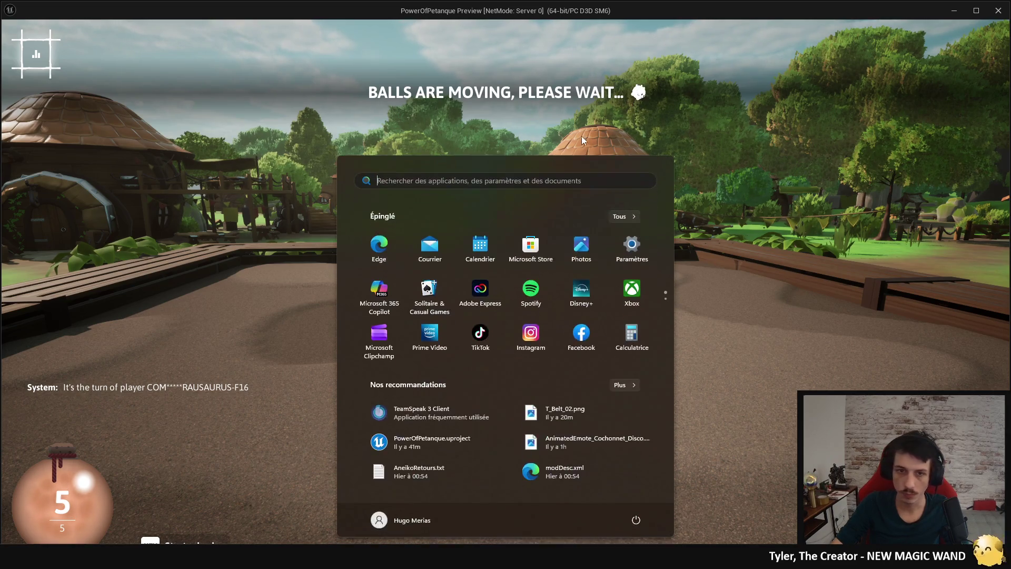
key("super")
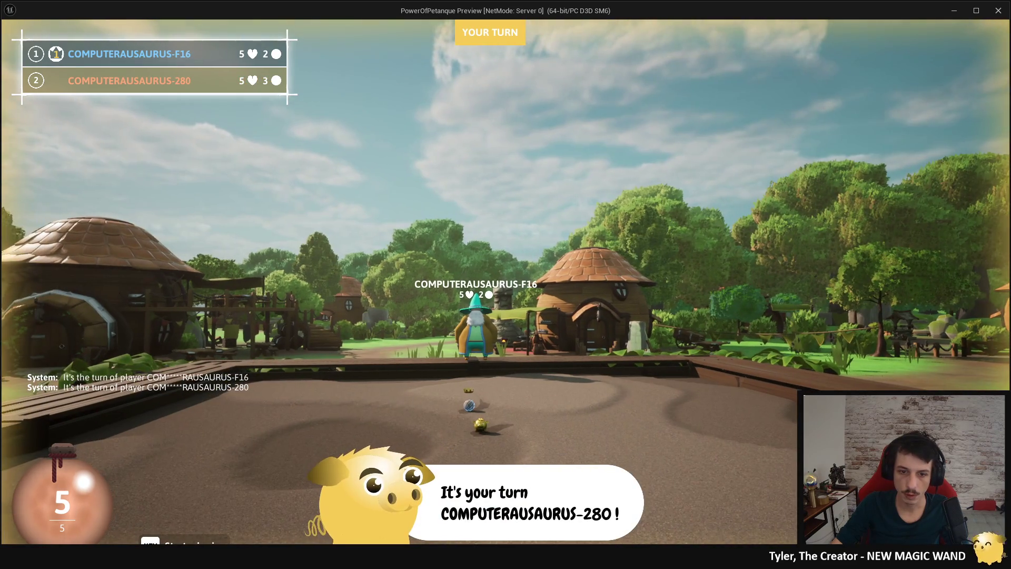
Step: Pan the game camera along the pitch, check the scoreboard, then stop the play test
key("a")
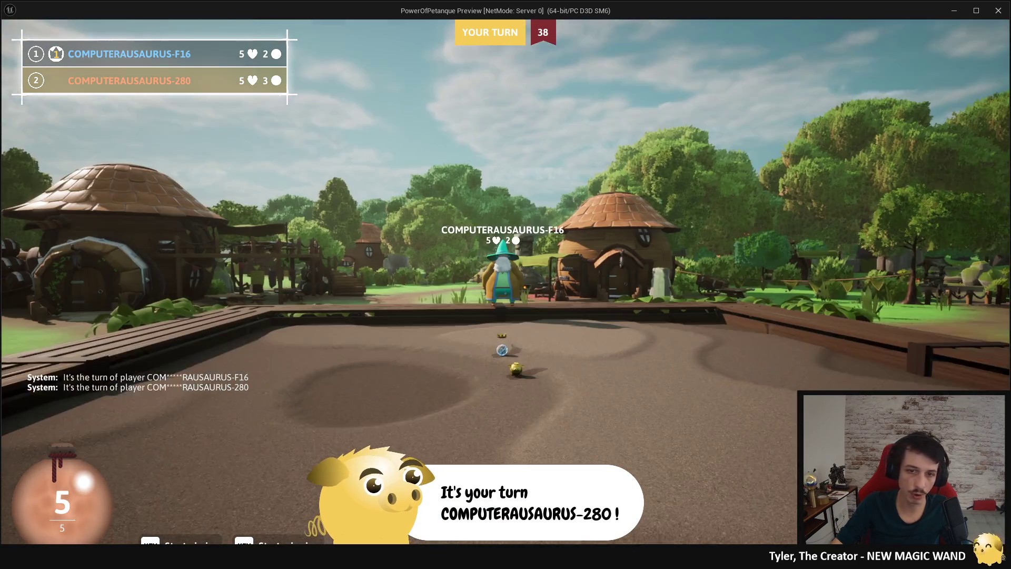
key("d")
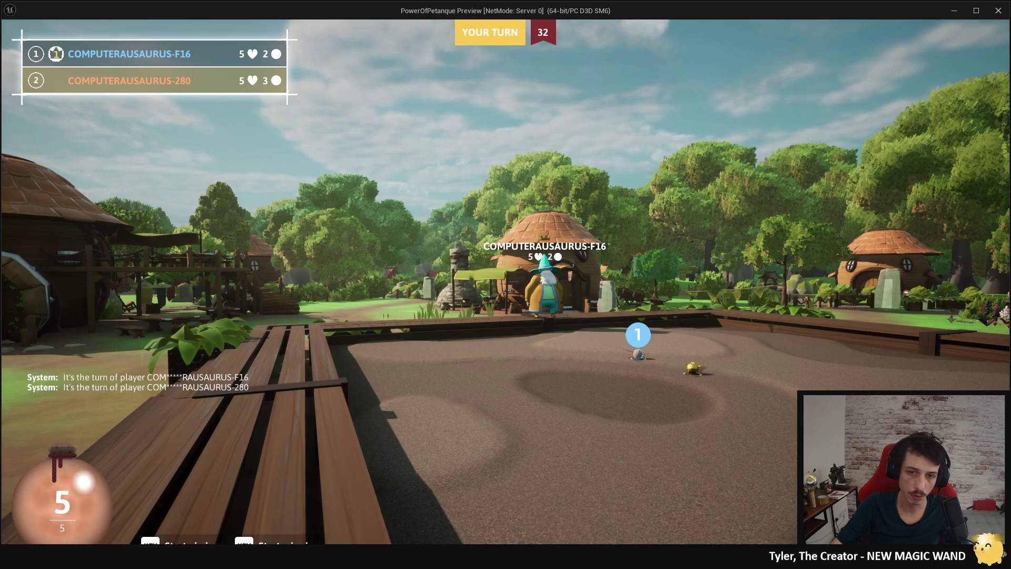
key("a")
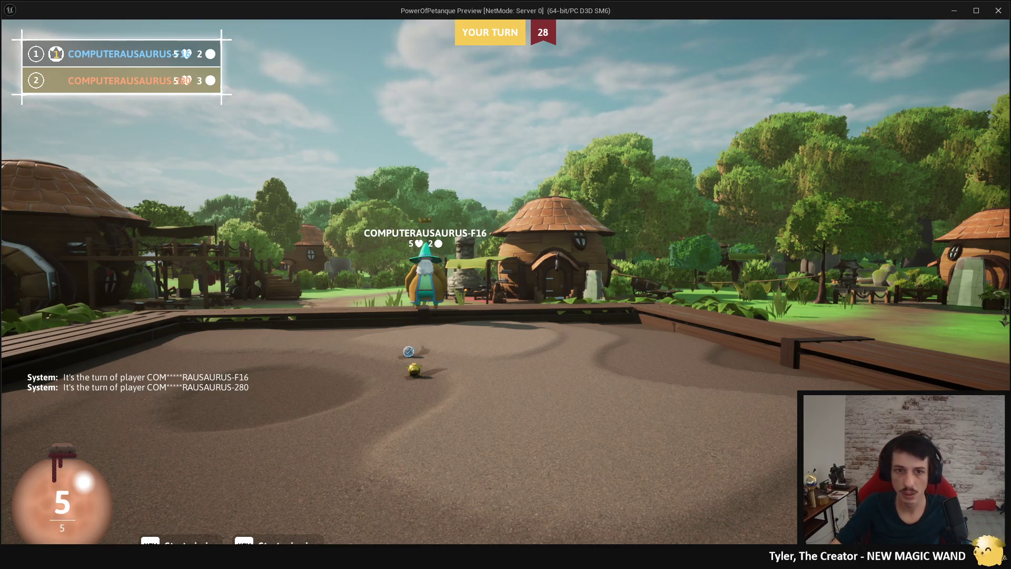
key("a")
key("d")
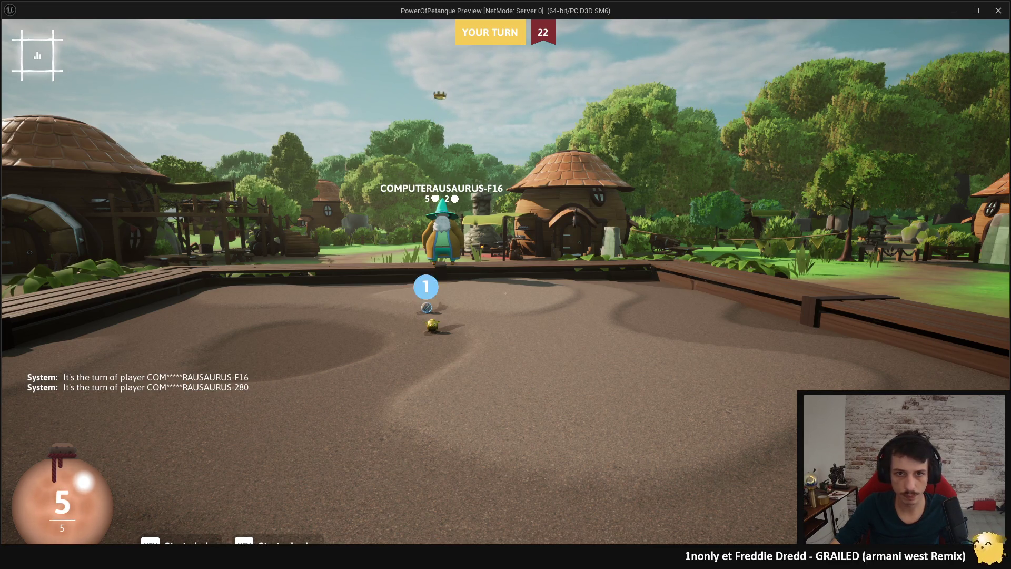
key("Tab")
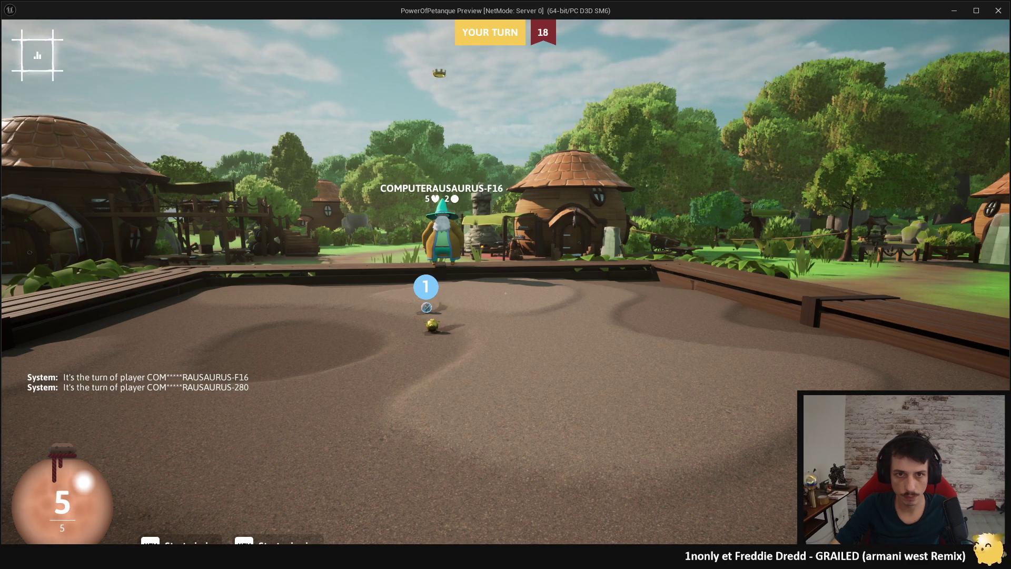
key("Escape")
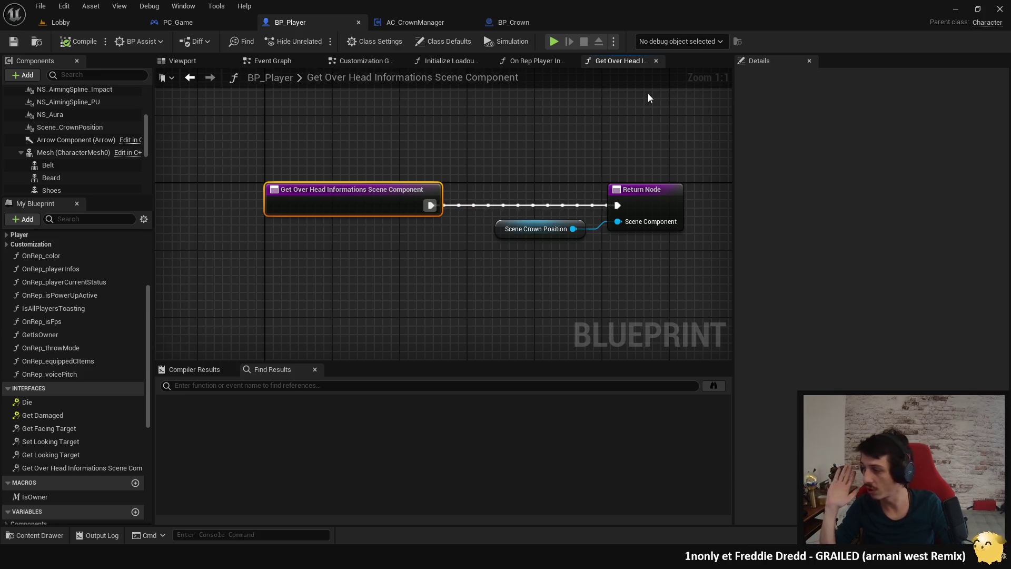
Step: Switch to AC_CrownManager and inspect the Display and Update events in its Event Graph
left_click(413, 24)
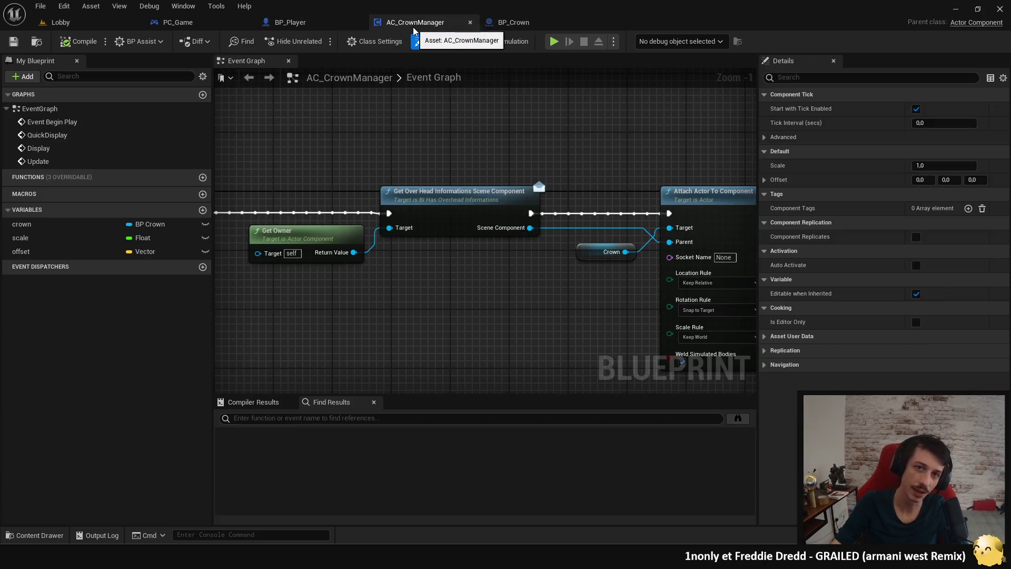
mouse_move(406, 126)
left_mouse_down()
mouse_move(546, 204)
mouse_move(548, 244)
mouse_move(584, 171)
left_mouse_up()
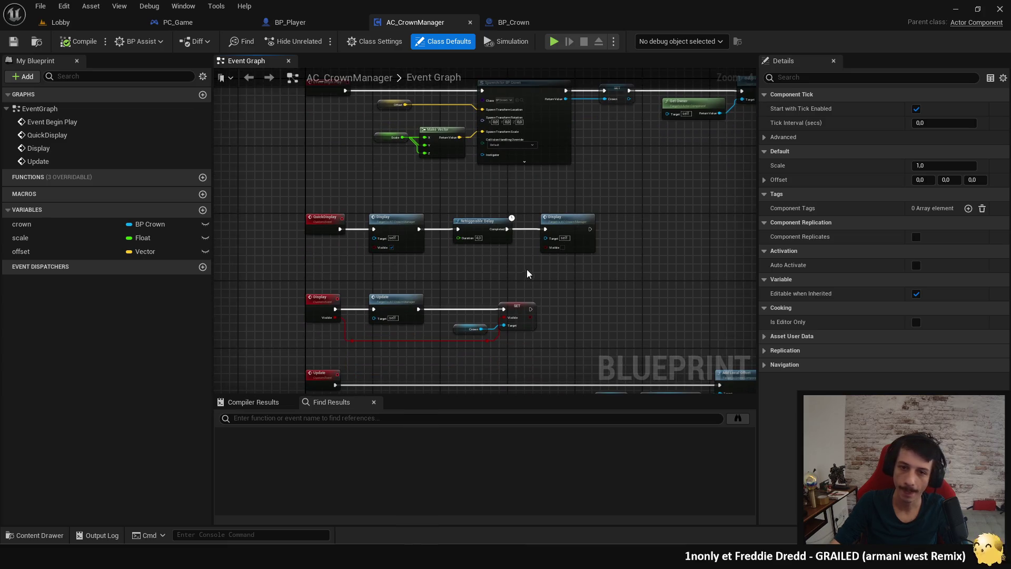
scroll(519, 219, "up", 1)
scroll(523, 216, "down", 1)
mouse_move(523, 217)
left_mouse_down()
mouse_move(573, 219)
mouse_move(582, 253)
mouse_move(586, 165)
left_mouse_up()
scroll(521, 280, "up", 2)
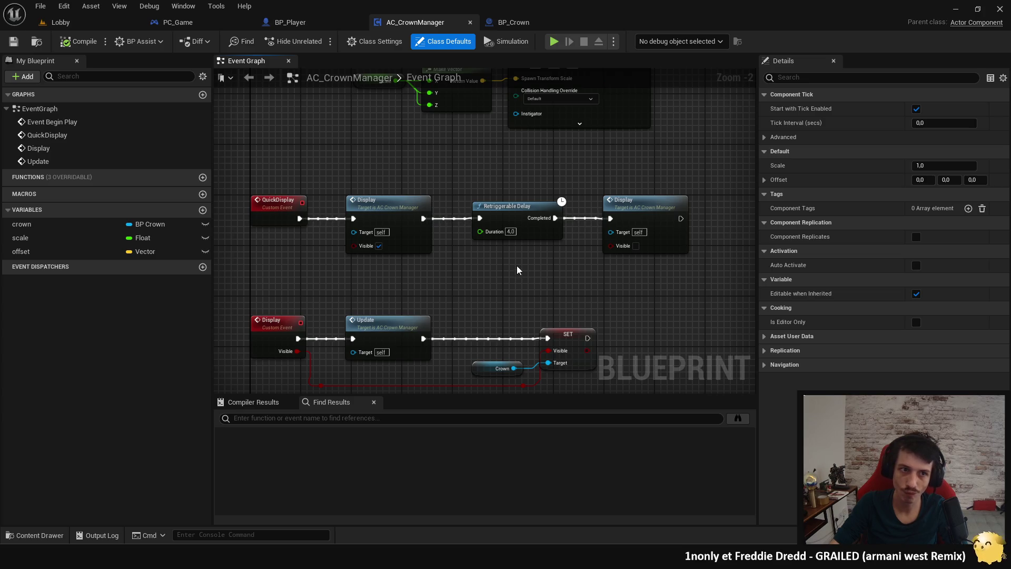
double_click(131, 149)
scroll(399, 186, "up", 1)
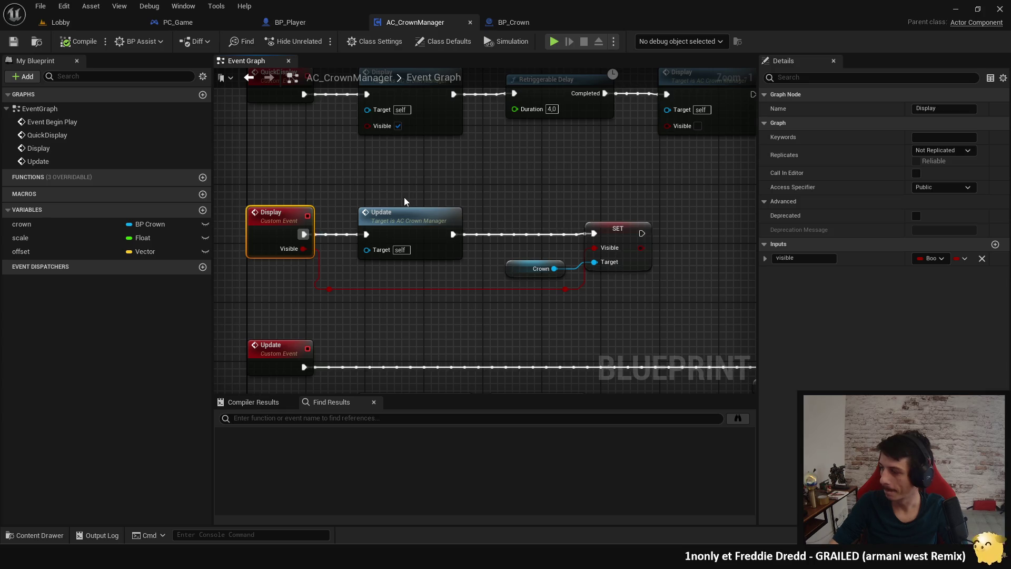
left_click(421, 222)
scroll(375, 200, "down", 3)
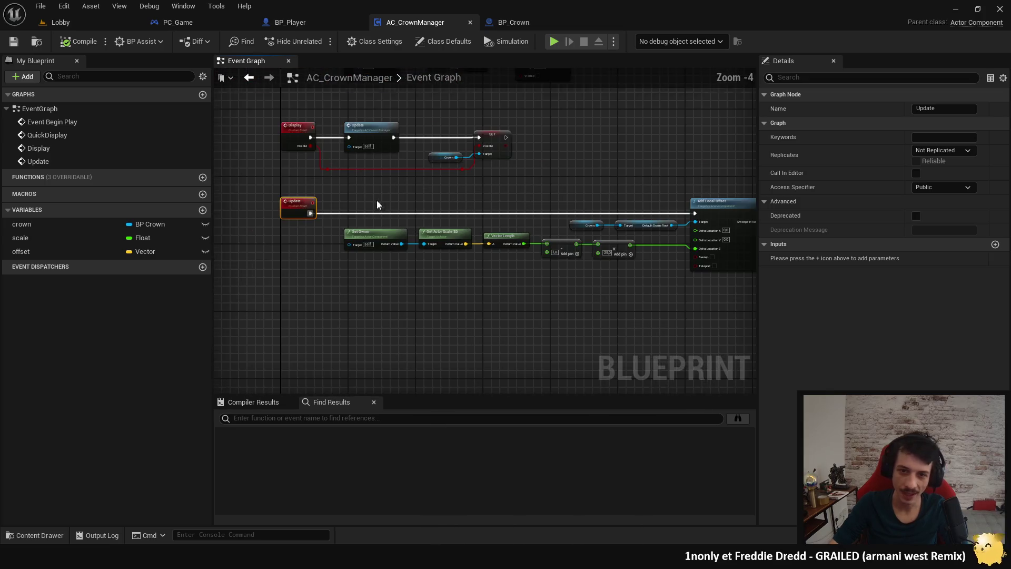
left_click_drag(371, 203, 479, 215)
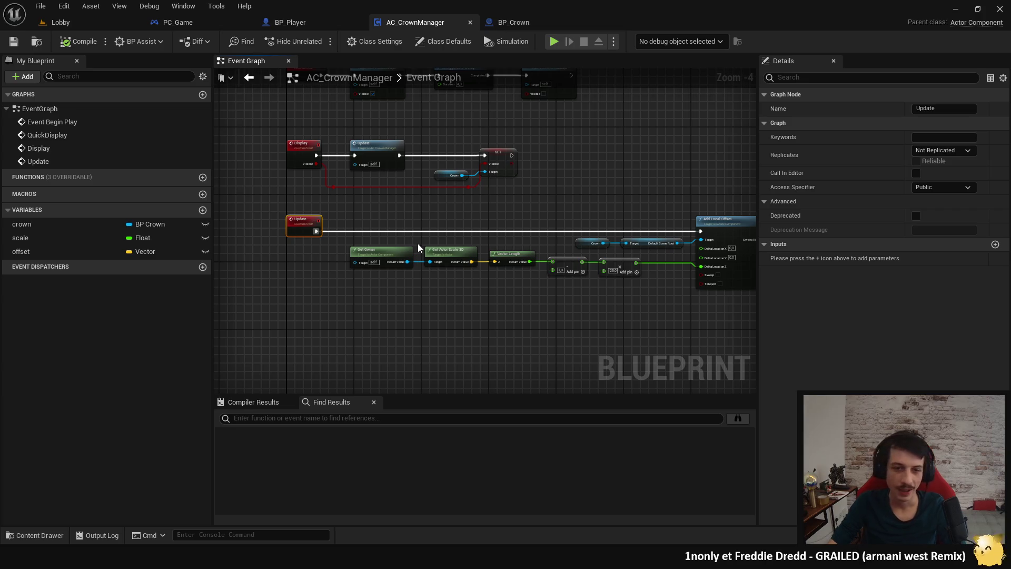
scroll(431, 270, "up", 1)
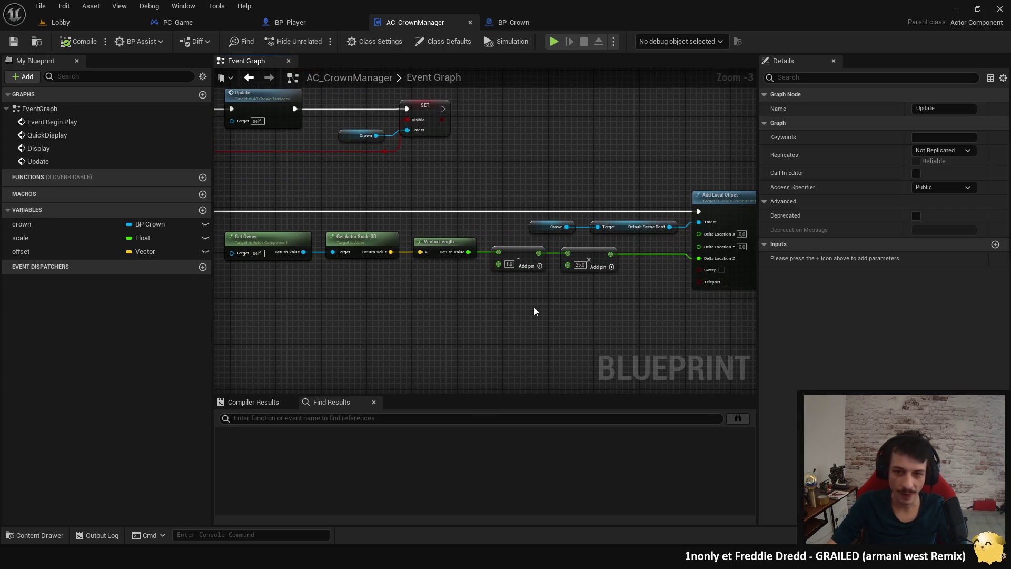
Step: Break the Update event's execution wire into Add Local Offset and launch the preview
left_click_drag(463, 300, 563, 327)
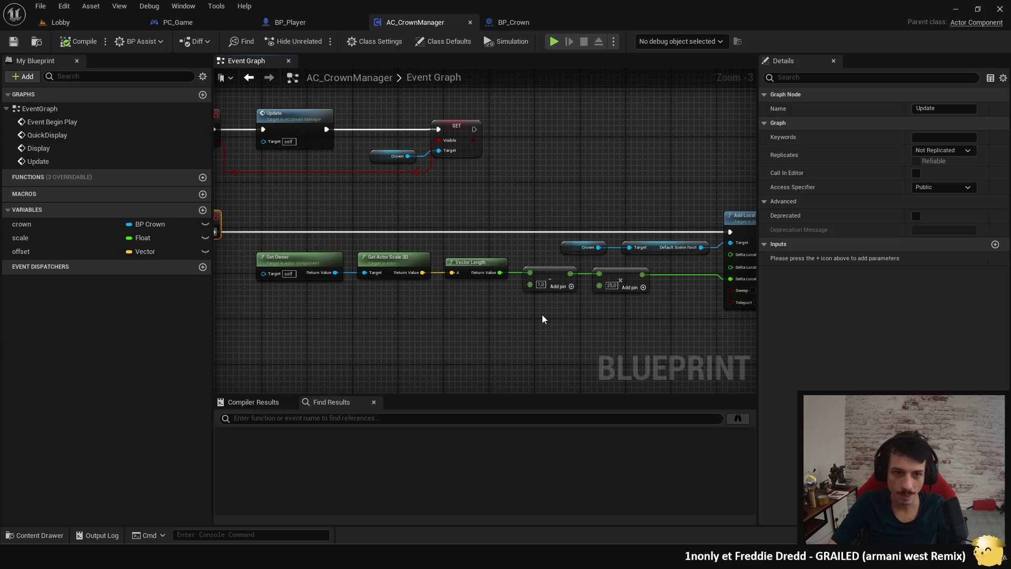
mouse_move(539, 308)
left_mouse_down()
mouse_move(443, 314)
mouse_move(517, 321)
left_mouse_up()
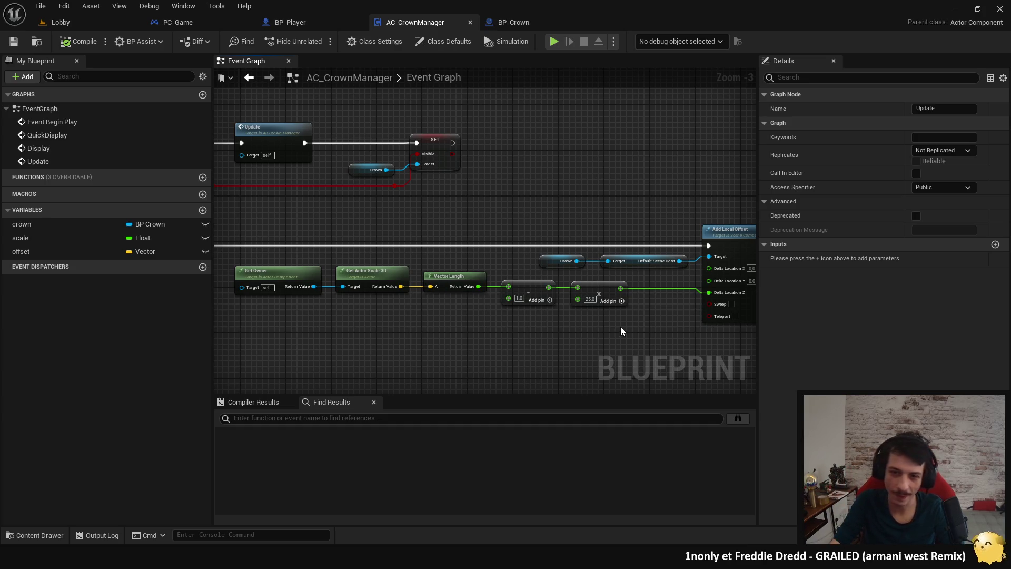
left_click_drag(621, 327, 536, 316)
scroll(535, 316, "up", 1)
scroll(535, 315, "down", 1)
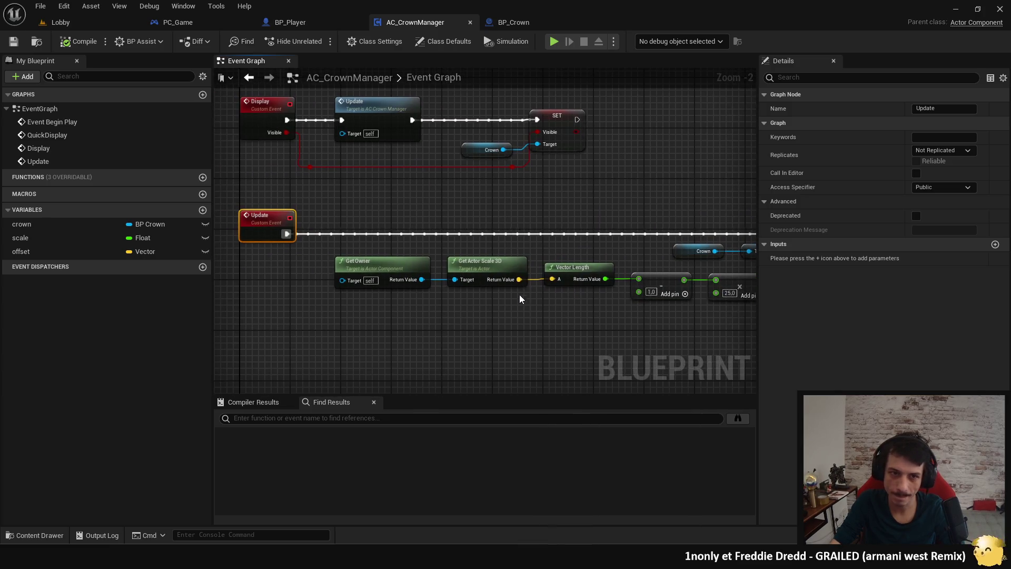
scroll(520, 293, "up", 1)
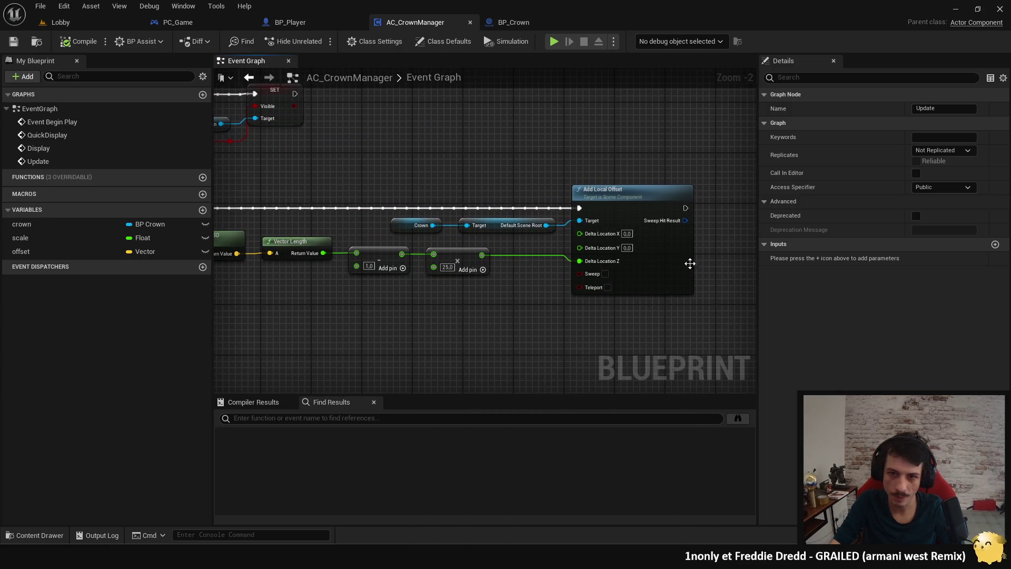
mouse_move(655, 277)
left_mouse_down()
mouse_move(610, 355)
mouse_move(513, 339)
left_mouse_up()
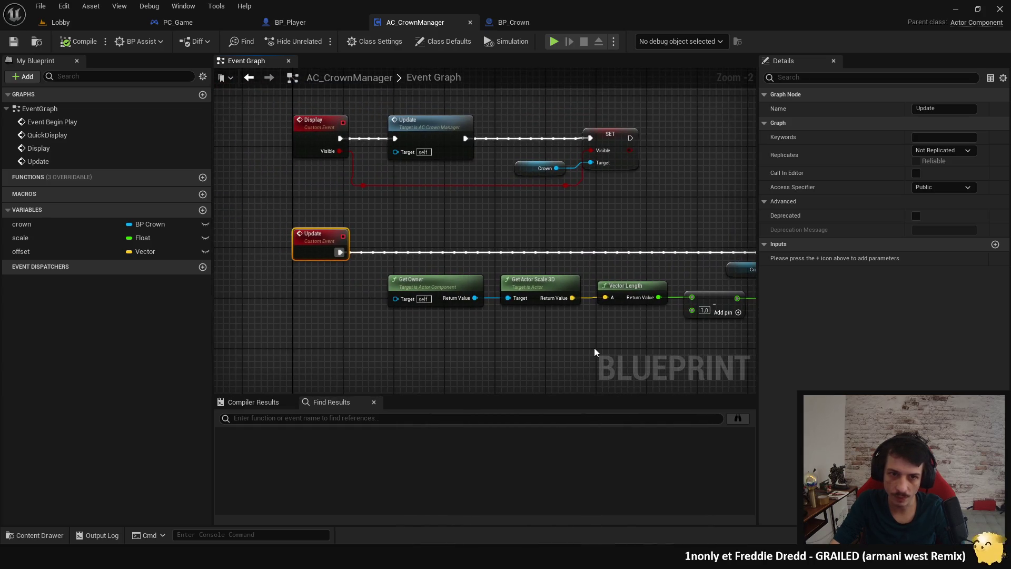
mouse_move(594, 347)
left_mouse_down()
mouse_move(546, 355)
mouse_move(468, 335)
left_mouse_up()
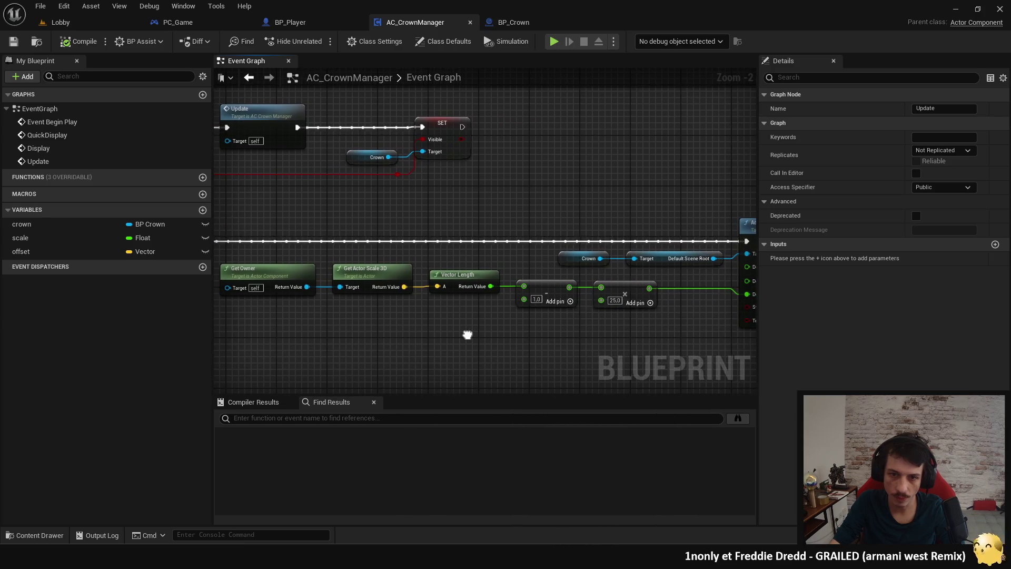
left_click(466, 242, "alt")
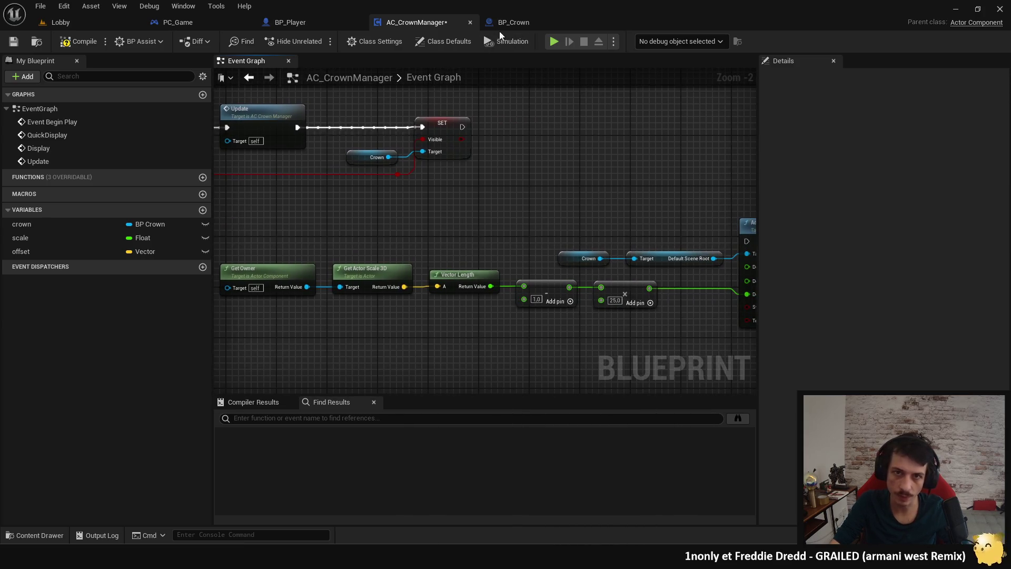
left_click(557, 39)
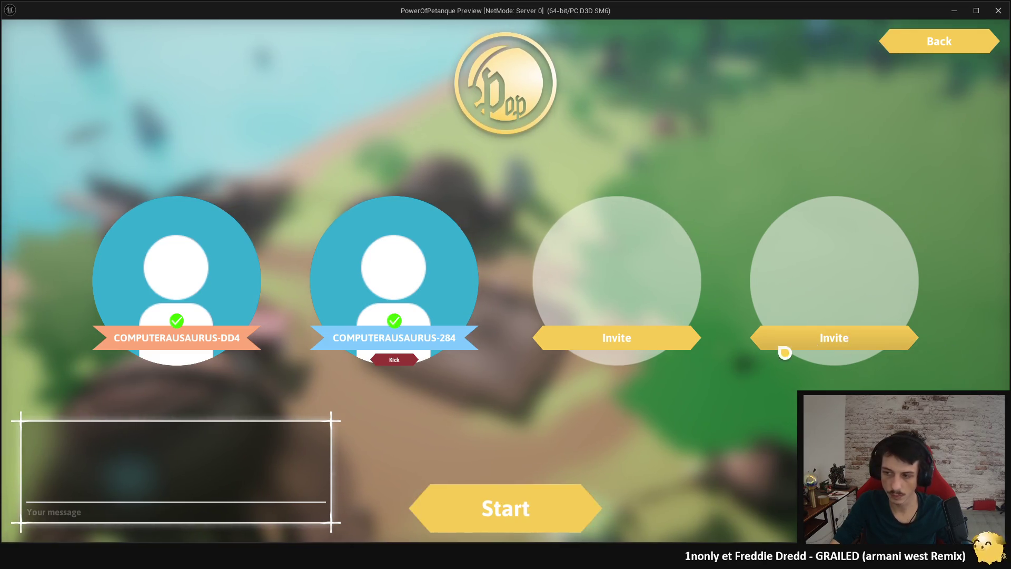
Step: Start the match, throw boules, pick the Shield power-up, then stop the preview
left_click(498, 489)
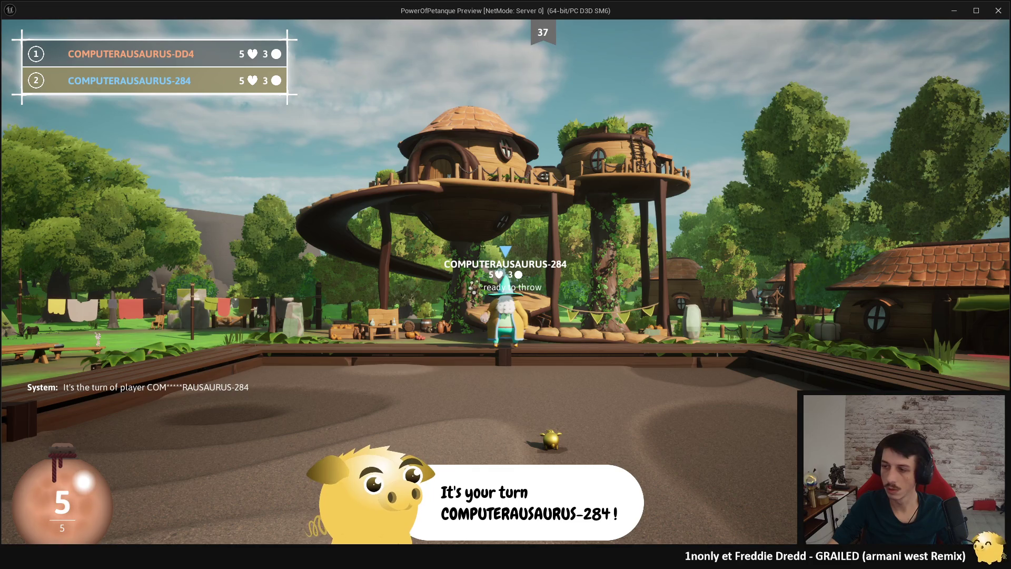
key("space")
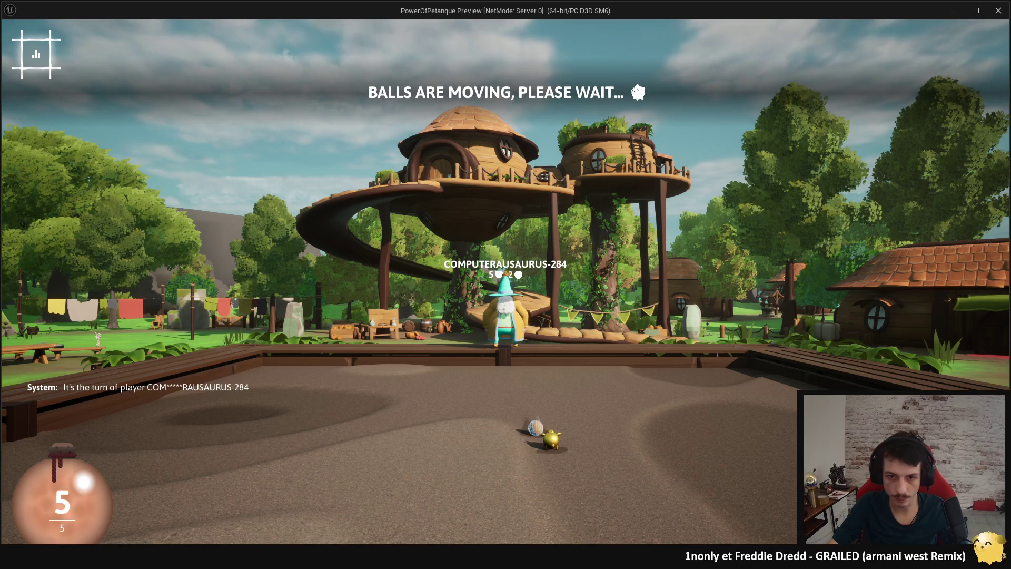
key("super")
key("super")
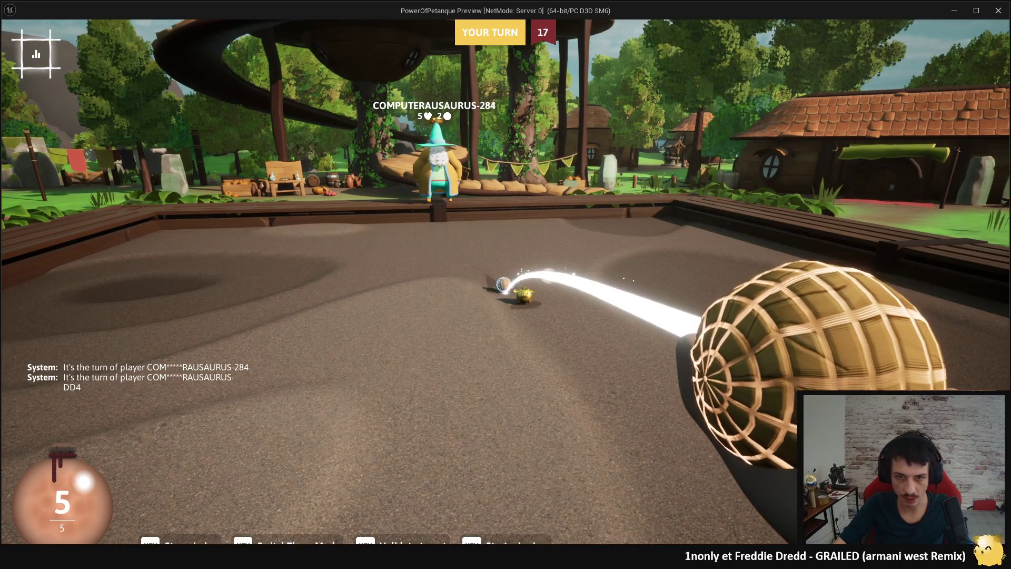
key("space")
key("space")
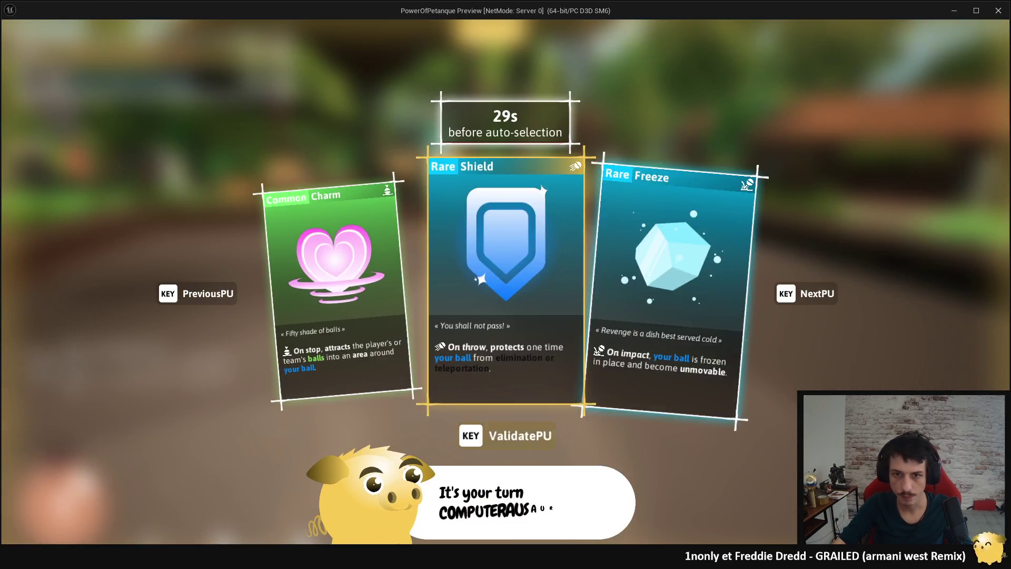
key("space")
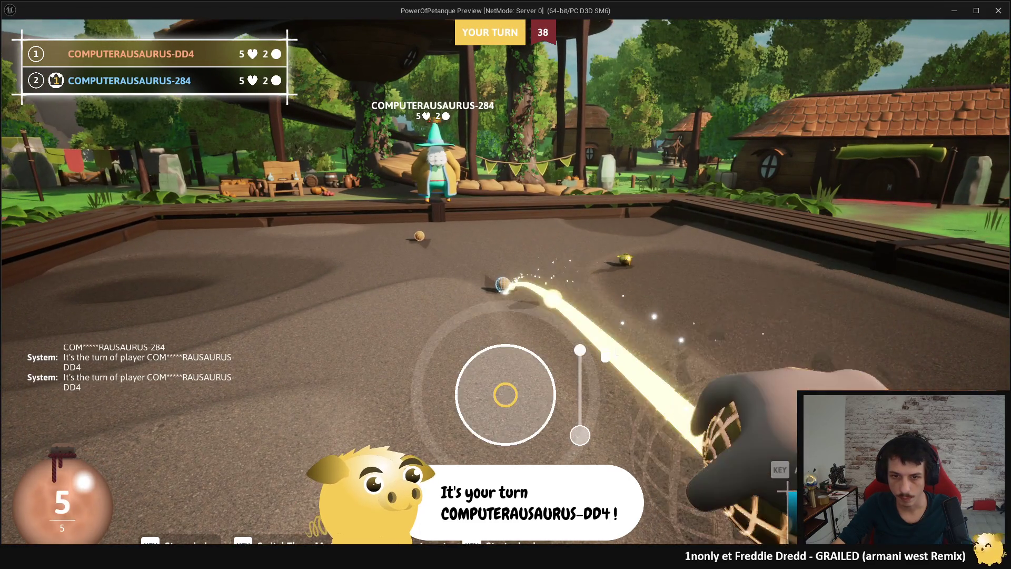
key("space")
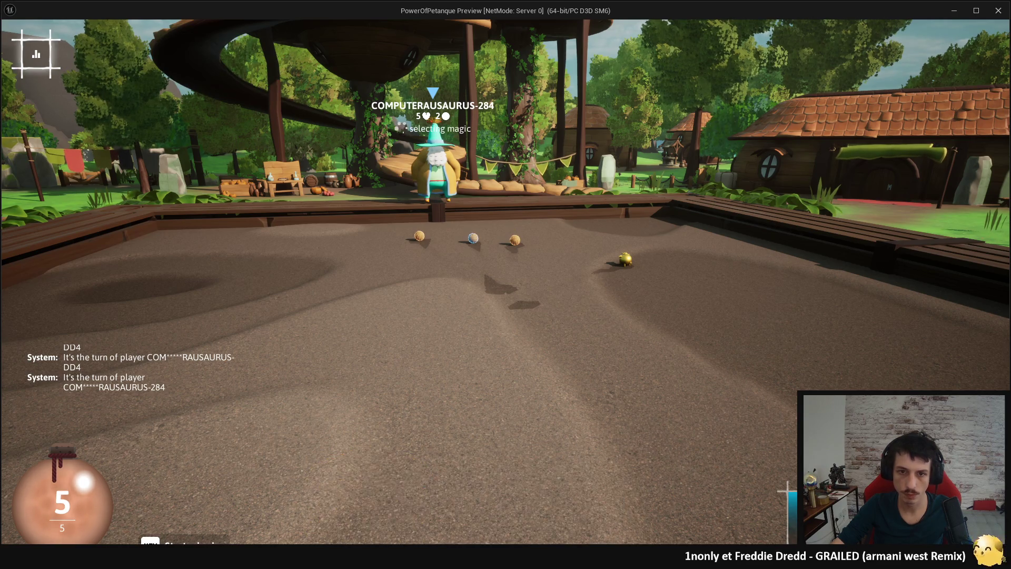
key("Escape")
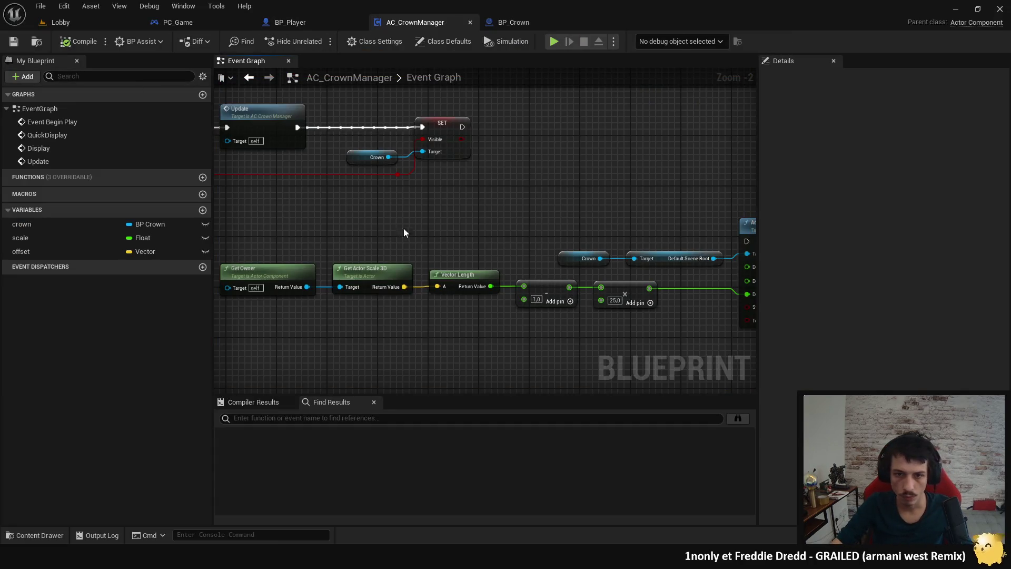
Step: Return OverHeadInformations from BP_Player's overhead function and delete the Scene Crown Position getter
left_click_drag(557, 206, 558, 237)
left_click(325, 30)
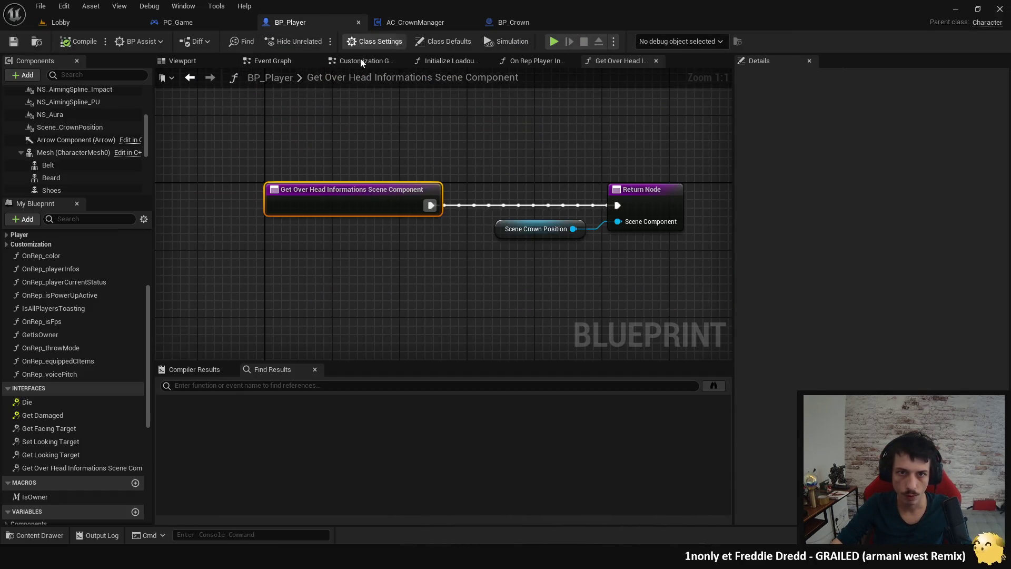
scroll(83, 152, "up", 5)
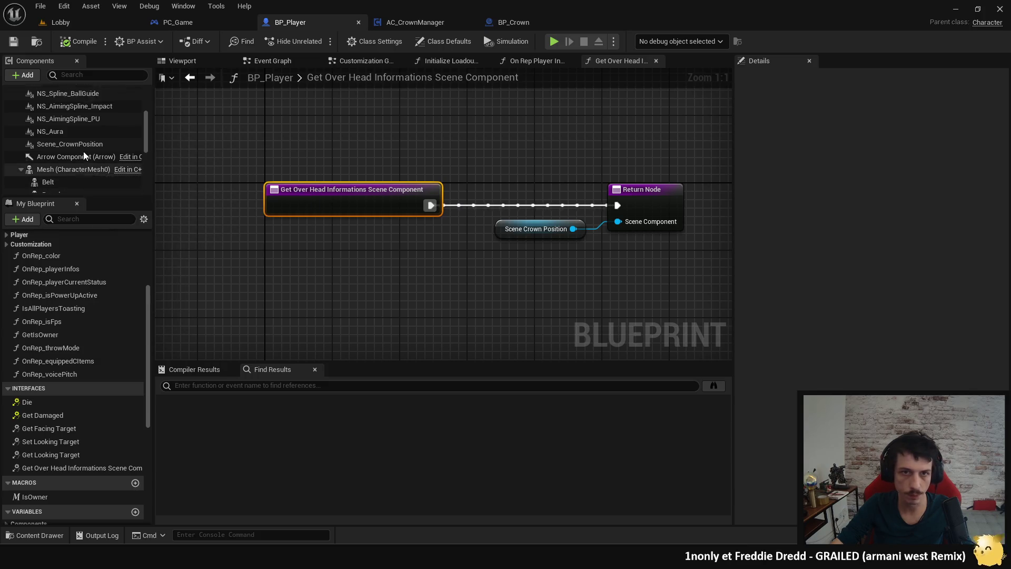
mouse_move(91, 119)
left_mouse_down()
mouse_move(583, 226)
mouse_move(618, 225)
left_mouse_up()
left_click_drag(515, 232, 492, 298)
left_click(514, 239)
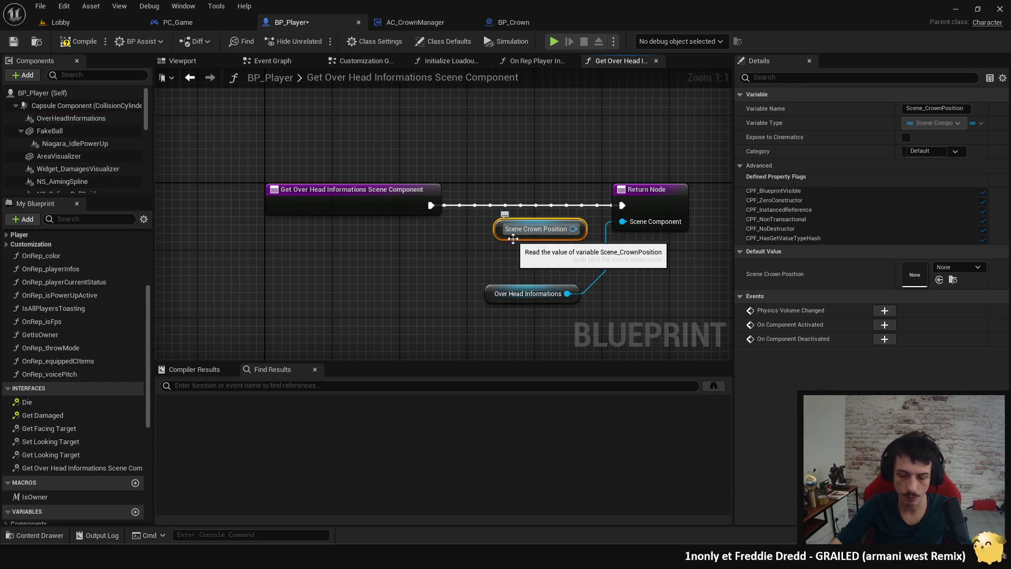
key("Delete")
left_click(315, 193)
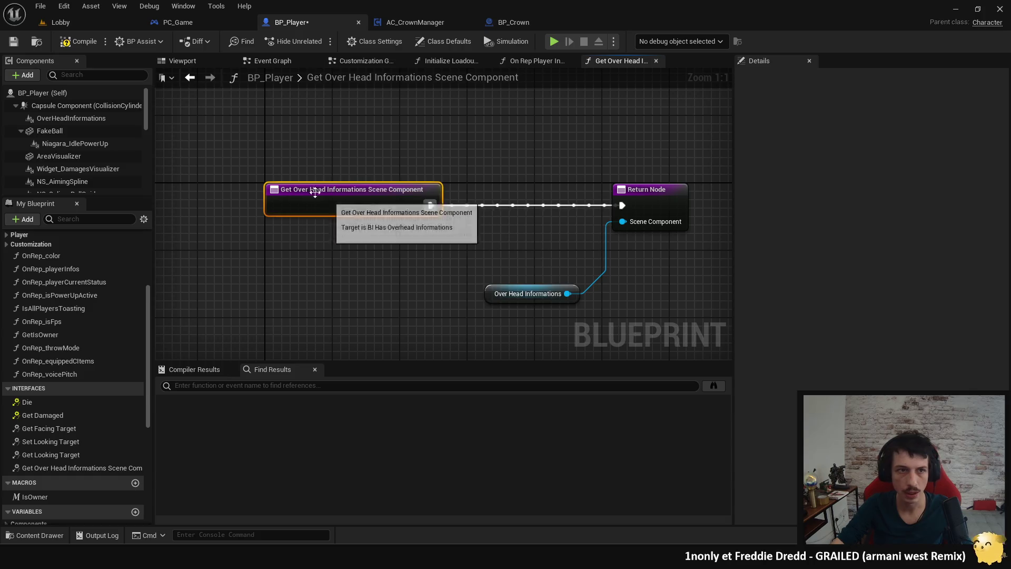
Step: Compile BP_Player, check the play options, and switch to the Lobby level
left_click(78, 42)
left_click(614, 41)
left_click(90, 22)
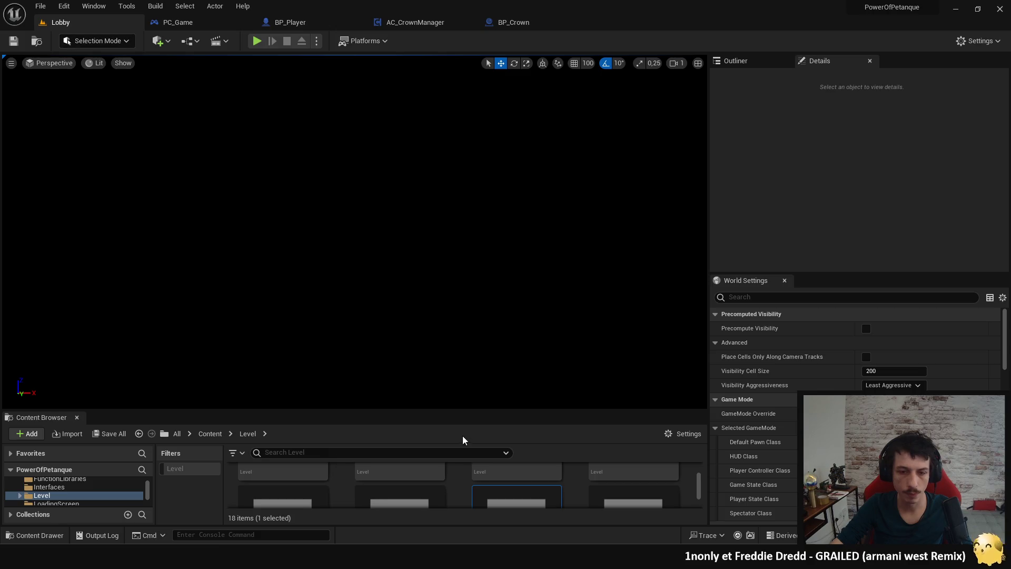
Step: Open the MainMenu level, set the number of players to 1, and start playing in the editor
left_click_drag(442, 409, 443, 289)
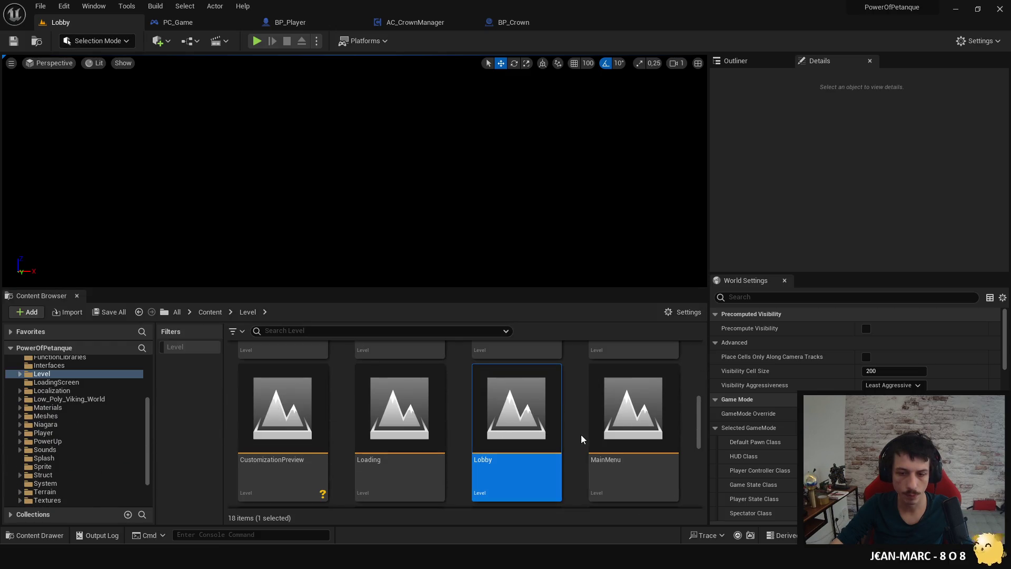
double_click(632, 416)
left_click(316, 41)
mouse_move(407, 260)
left_click_drag(416, 246, 374, 246)
left_click(308, 57)
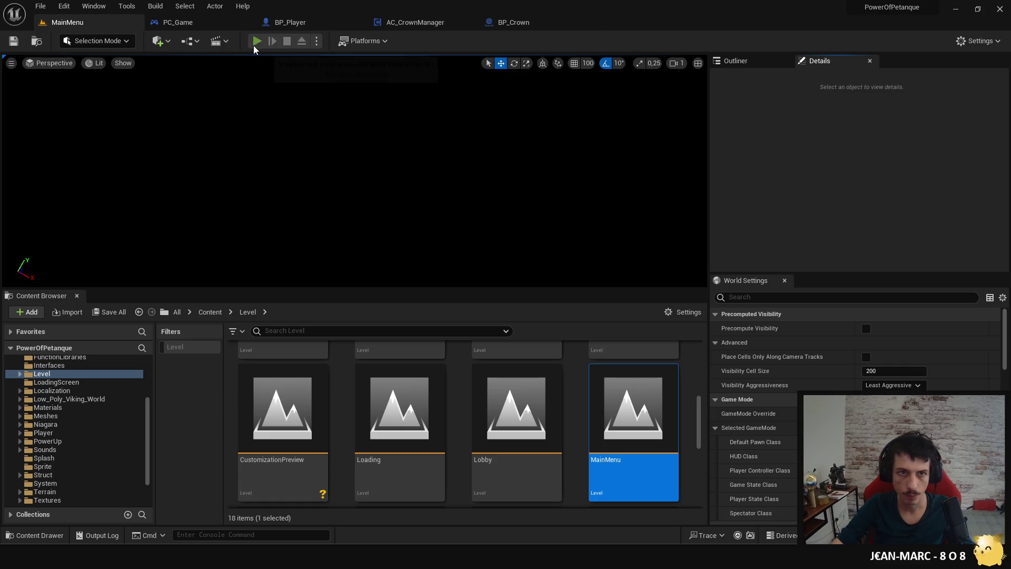
left_click(253, 45)
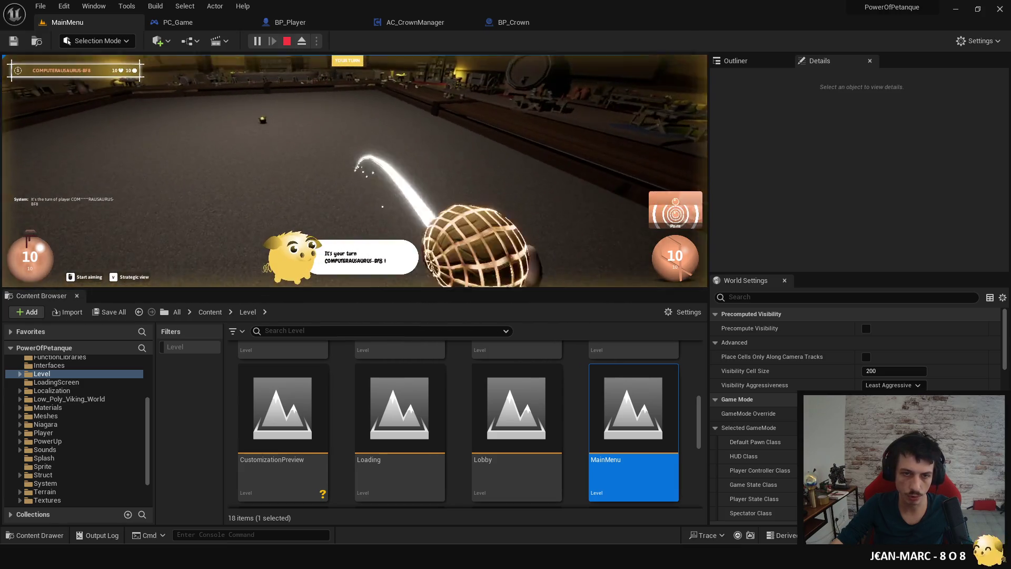
Step: Throw balls, pick the Big ball and Epic Eternal power-ups, then stop the session
key("space")
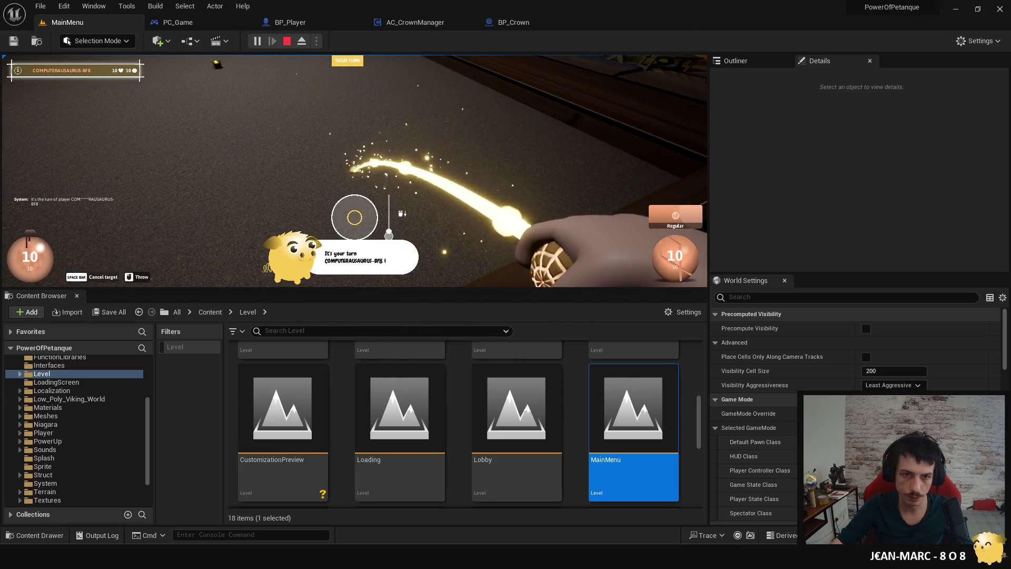
left_click(354, 217)
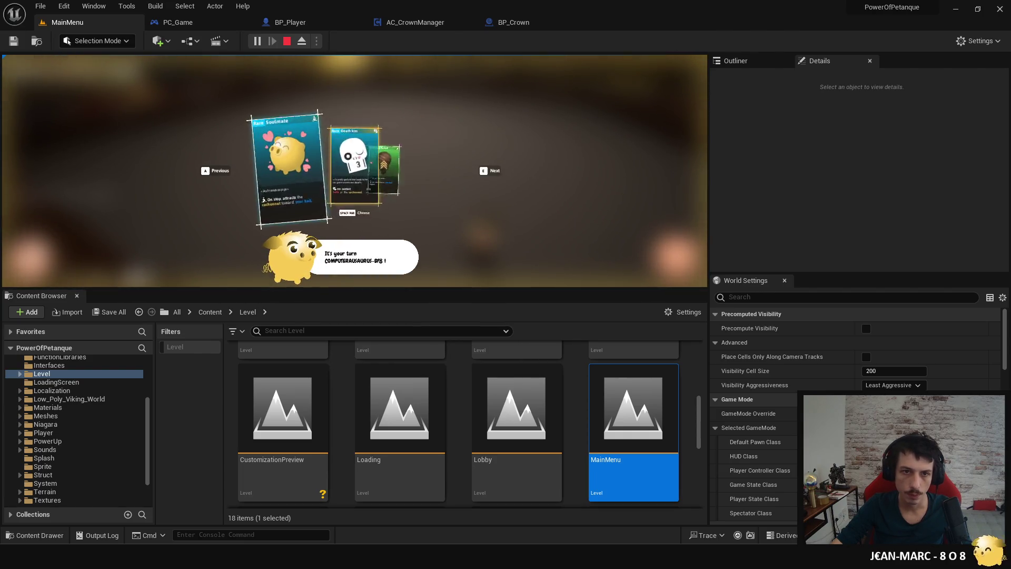
key("e")
key("space")
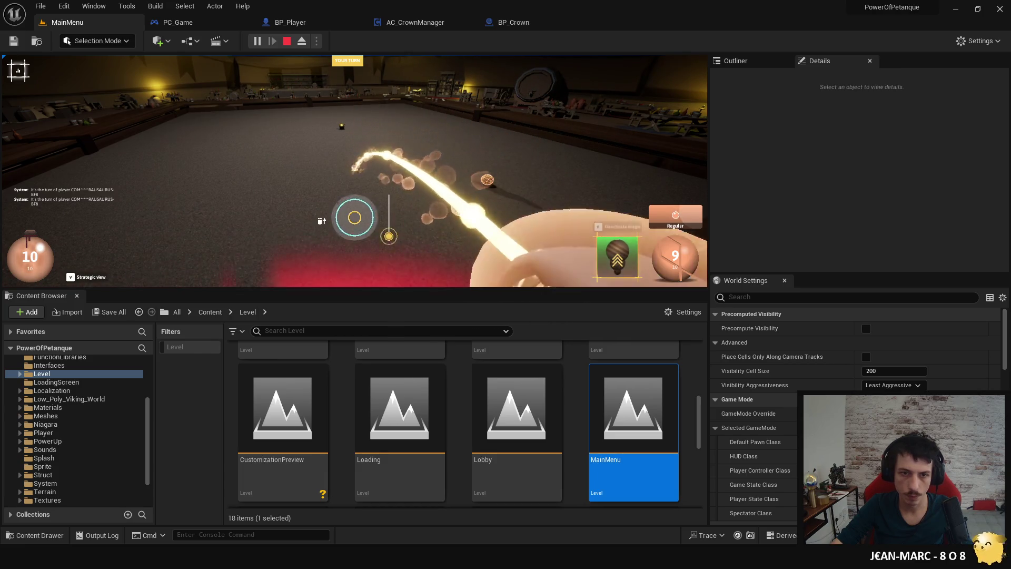
key("space")
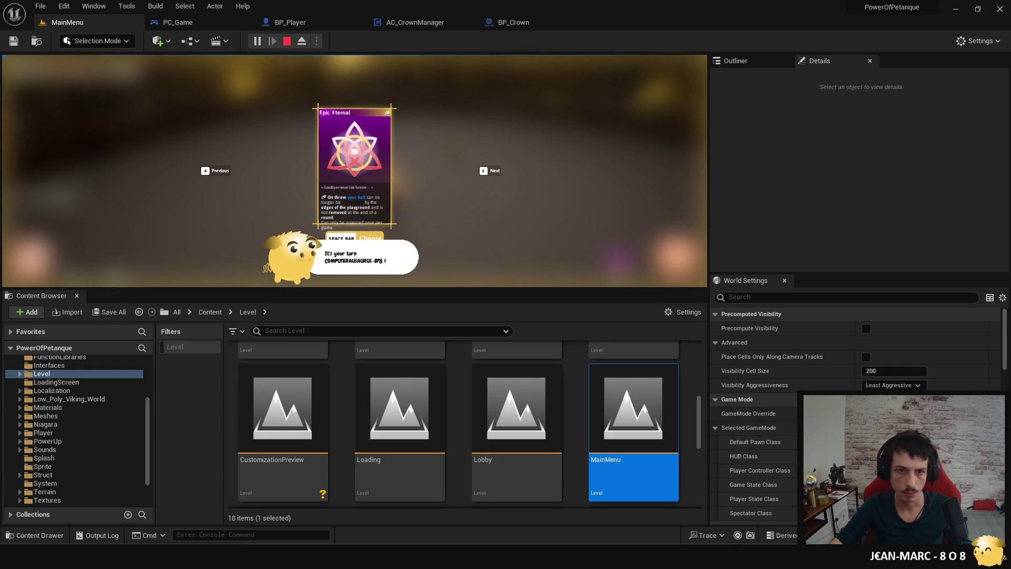
key("space")
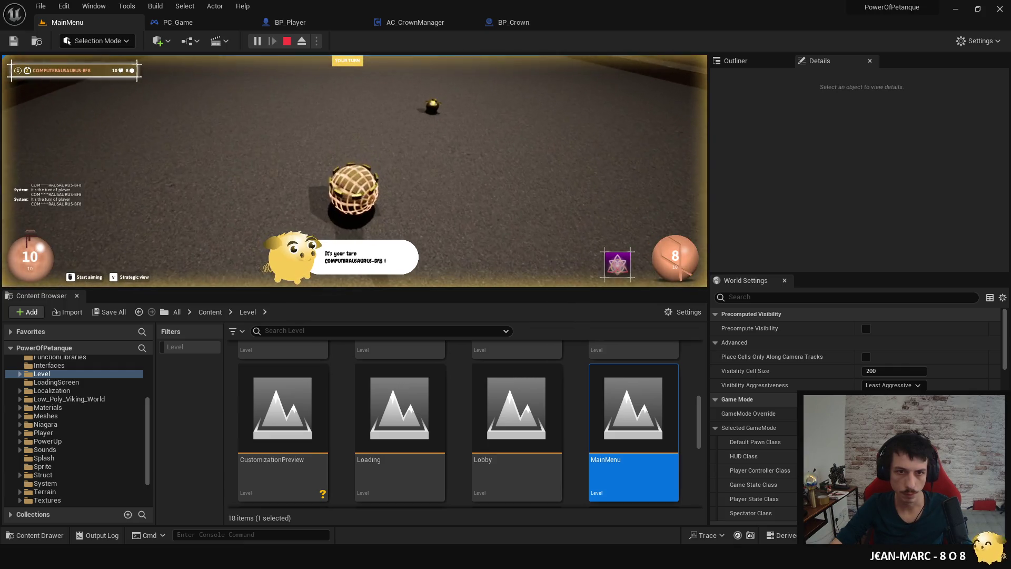
key("Escape")
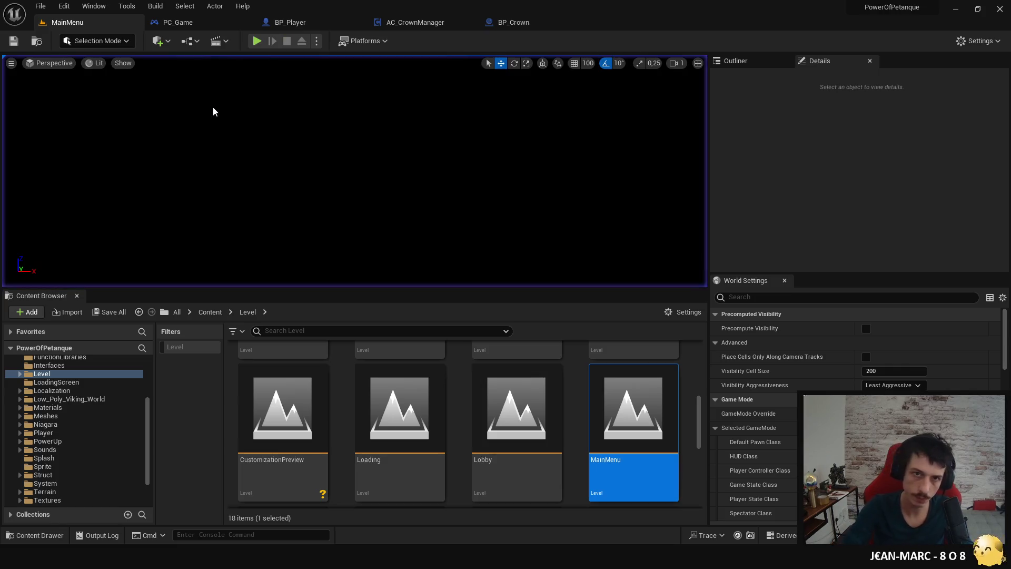
Step: Wire AC_CrownManager's Update event execution pin into the Add Local Offset node
left_click(510, 26)
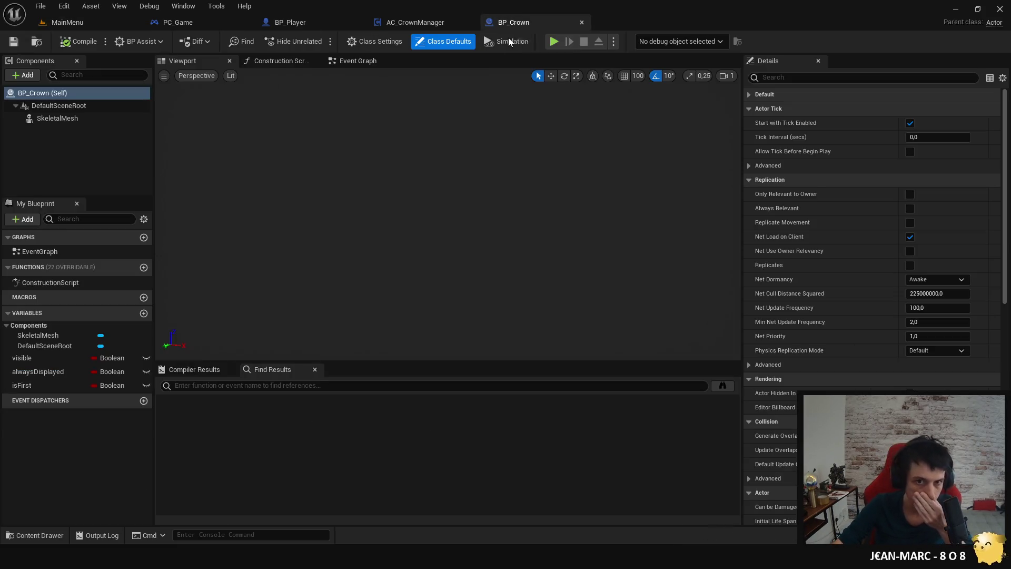
left_click(432, 24)
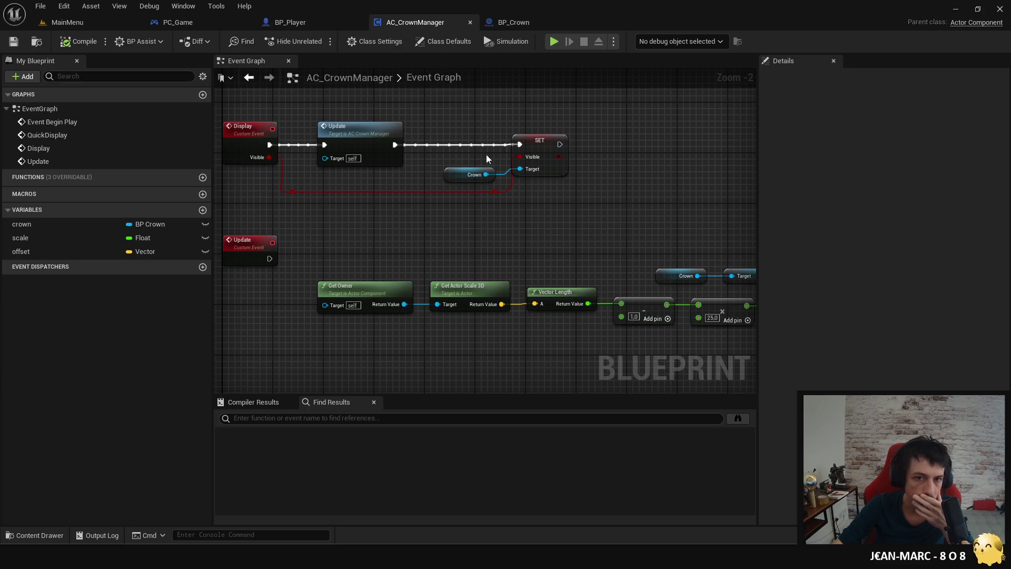
mouse_move(469, 209)
left_mouse_down()
mouse_move(551, 196)
mouse_move(361, 181)
mouse_move(281, 188)
left_mouse_up()
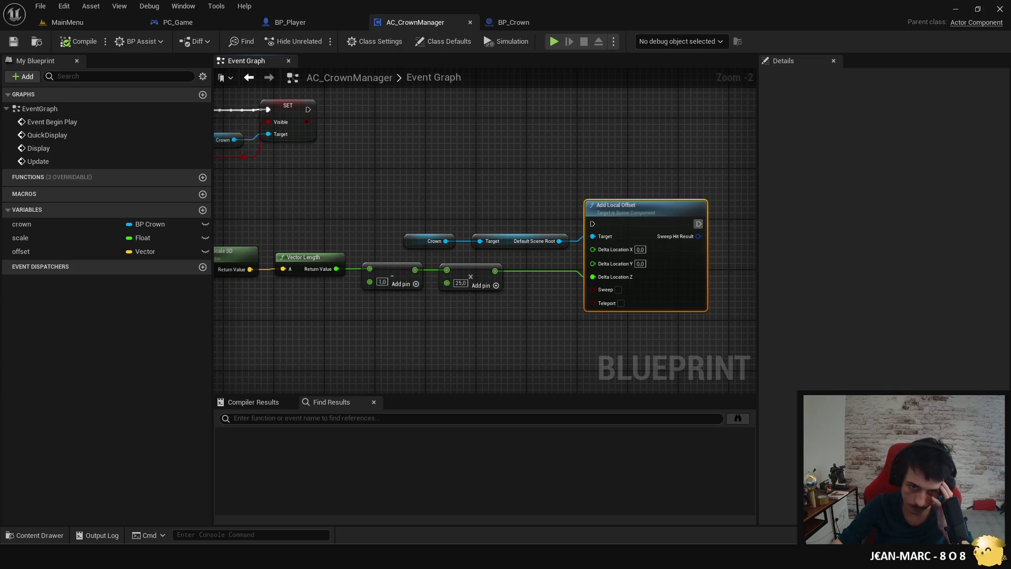
scroll(409, 192, "left", 5)
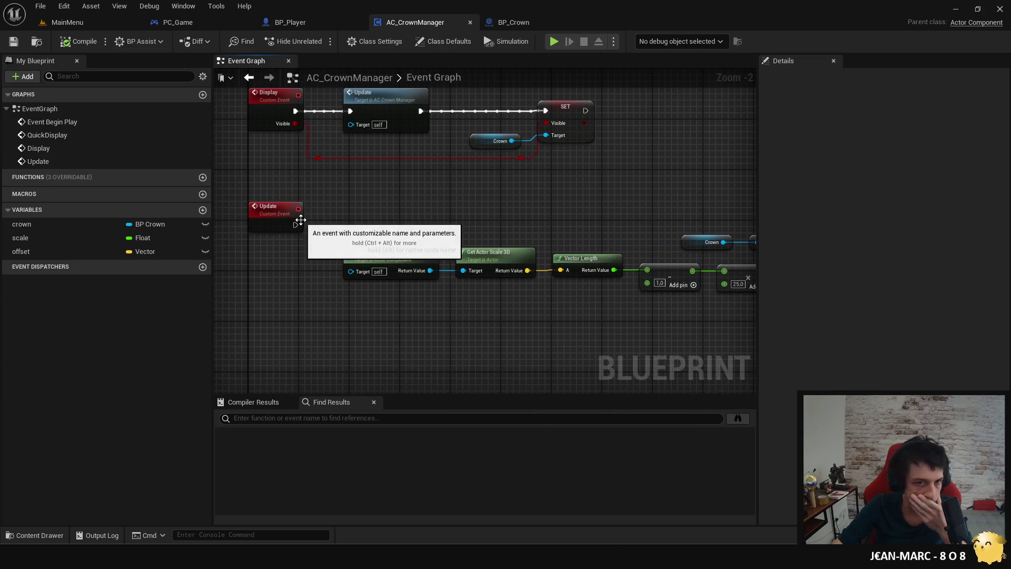
mouse_move(295, 224)
left_mouse_down()
mouse_move(640, 200)
mouse_move(592, 243)
mouse_move(420, 227)
left_mouse_up()
left_click(371, 197)
Step: Inspect the offset math nodes, then duplicate the Crown getter and drag from its pin
mouse_move(371, 200)
left_mouse_down()
mouse_move(488, 312)
mouse_move(527, 300)
left_mouse_up()
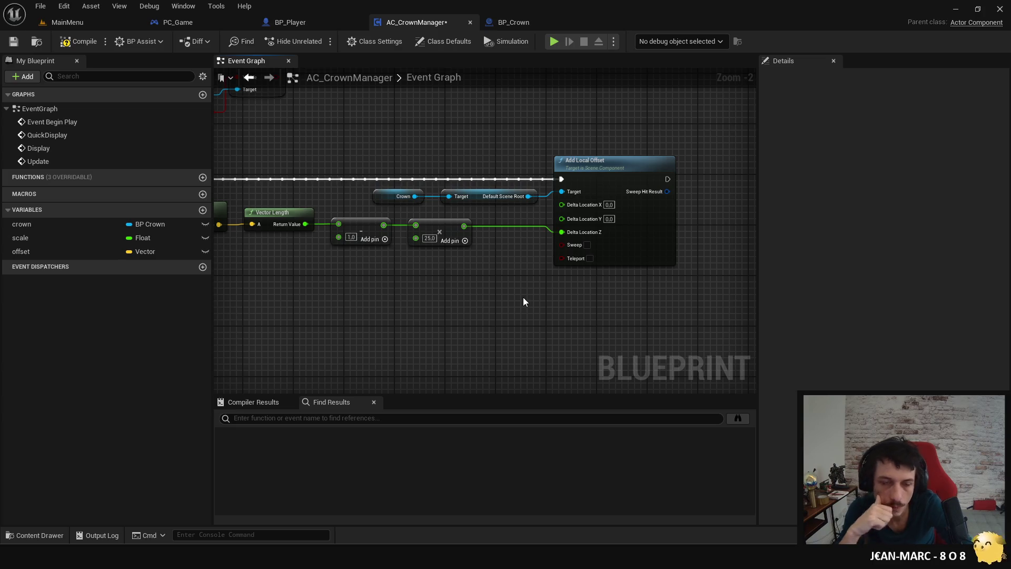
mouse_move(504, 289)
left_mouse_down()
mouse_move(510, 274)
mouse_move(532, 282)
mouse_move(432, 289)
left_mouse_up()
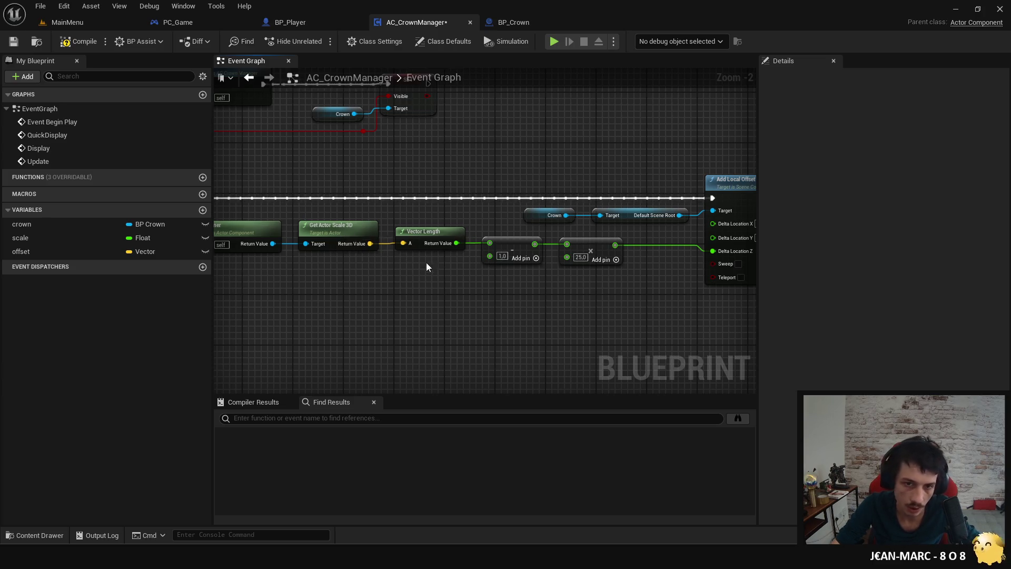
left_click(427, 237)
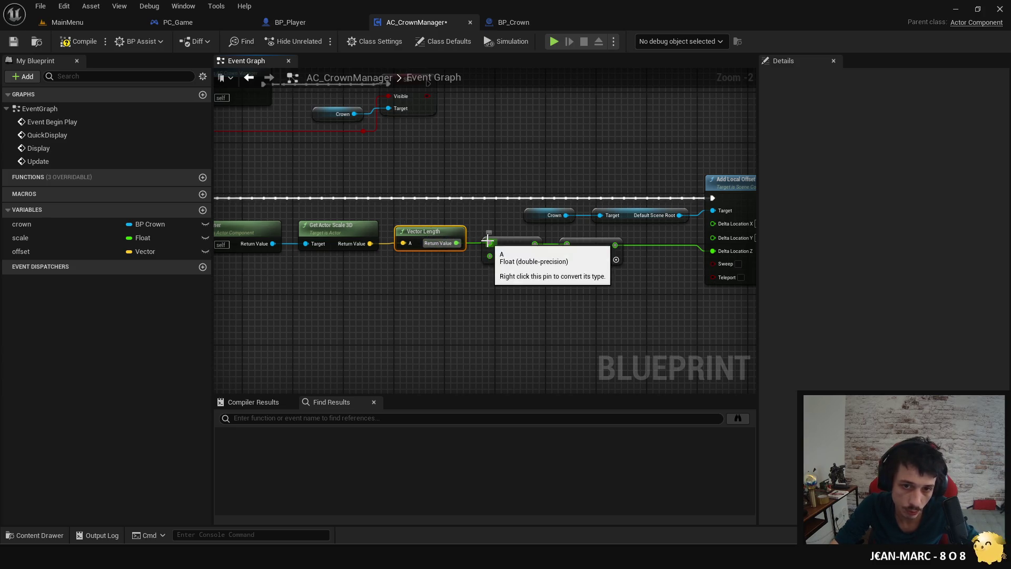
left_click_drag(507, 260, 431, 285)
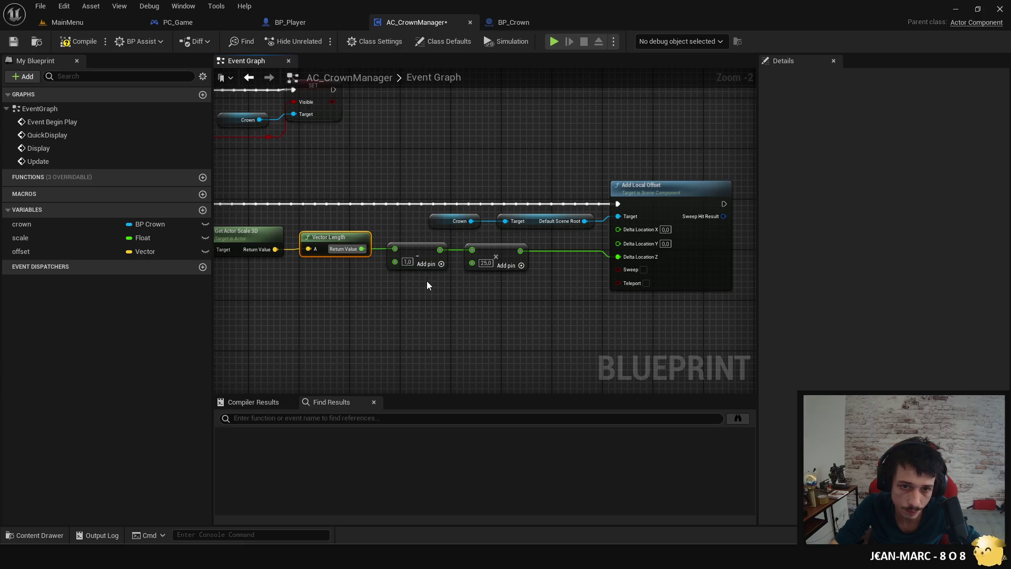
left_click_drag(488, 268, 439, 269)
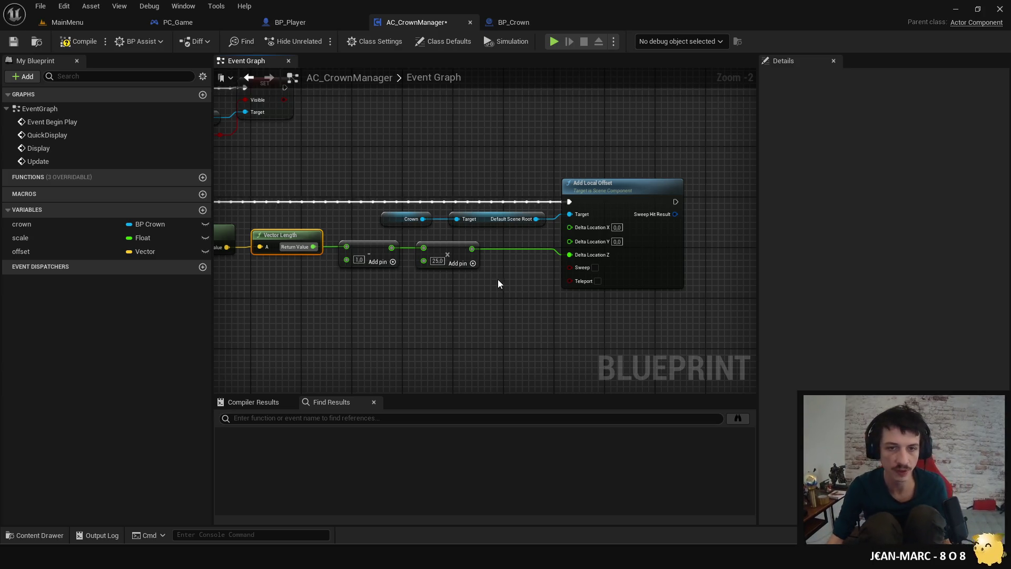
left_click_drag(500, 281, 618, 324)
left_click_drag(523, 318, 398, 323)
left_click(482, 237)
key("ctrl+c")
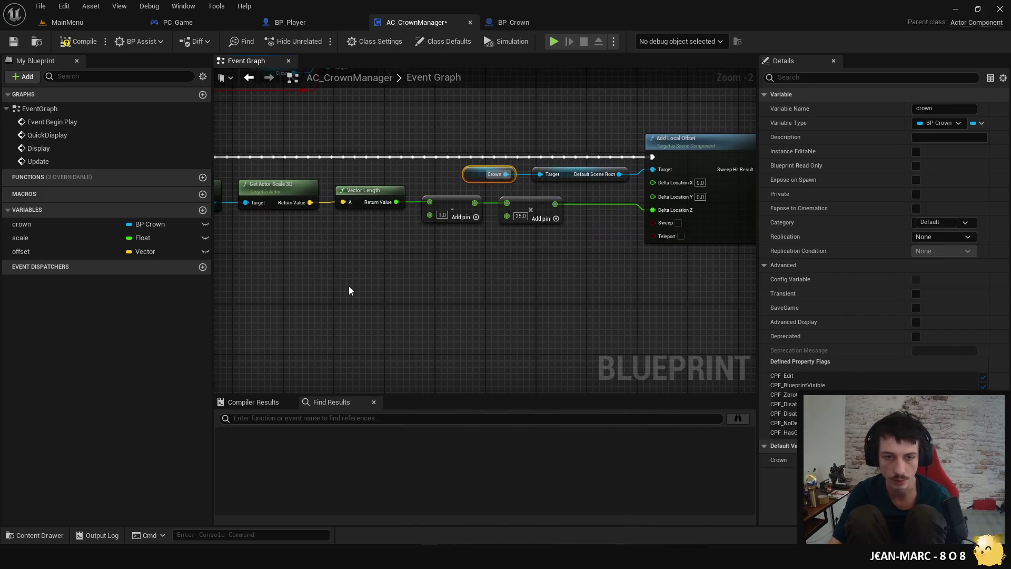
key("ctrl+v")
left_click_drag(389, 293, 438, 271)
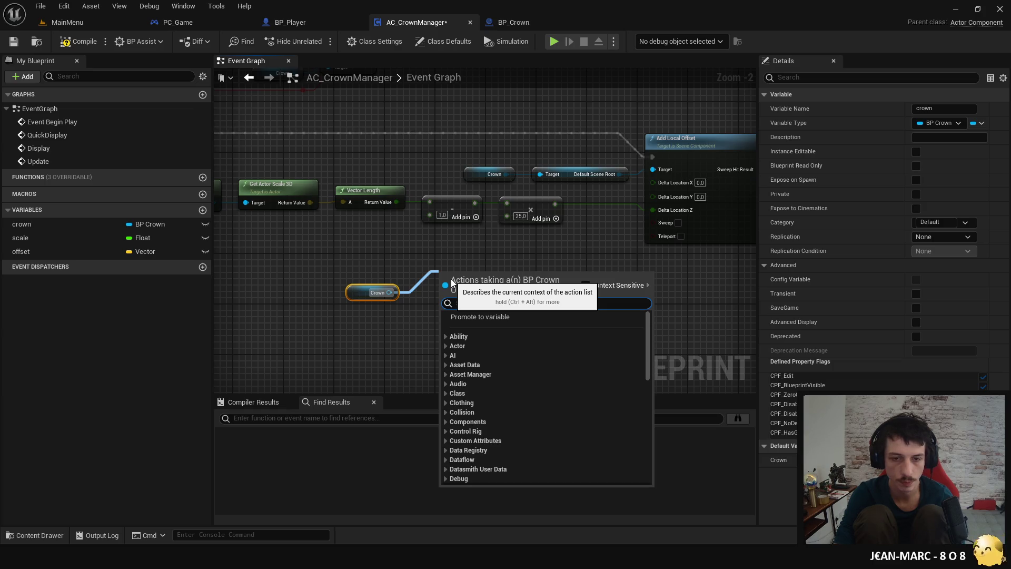
Step: Add a Set Actor Location node off the Crown reference and place it to the right
left_click(488, 264)
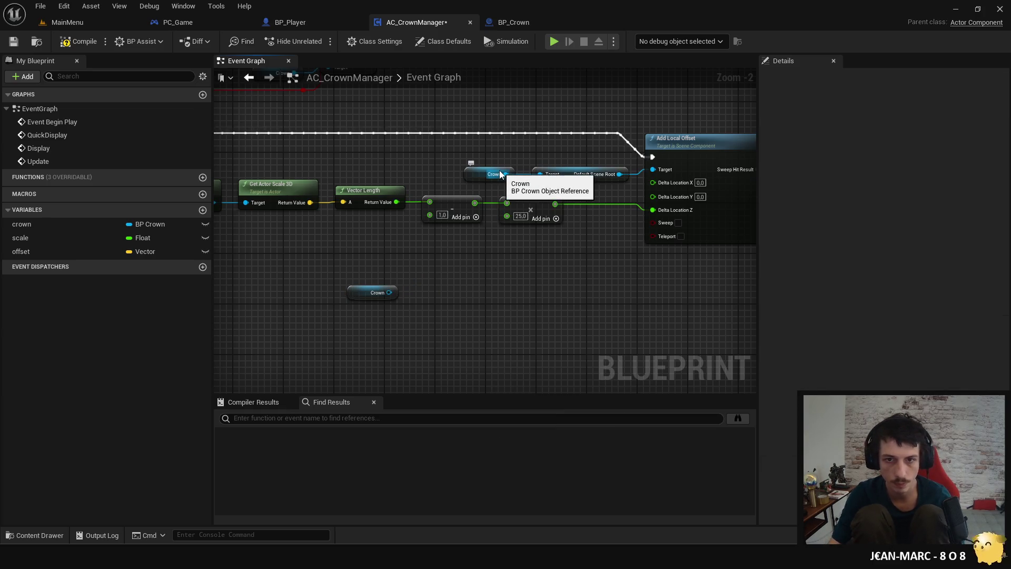
left_click(383, 286)
left_click_drag(389, 292, 450, 284)
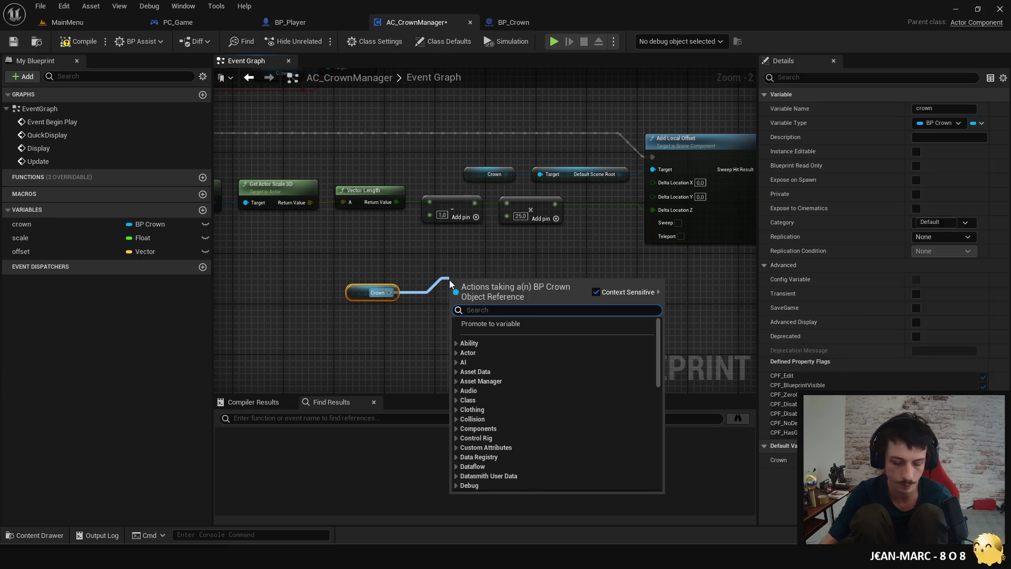
type("setactorlo")
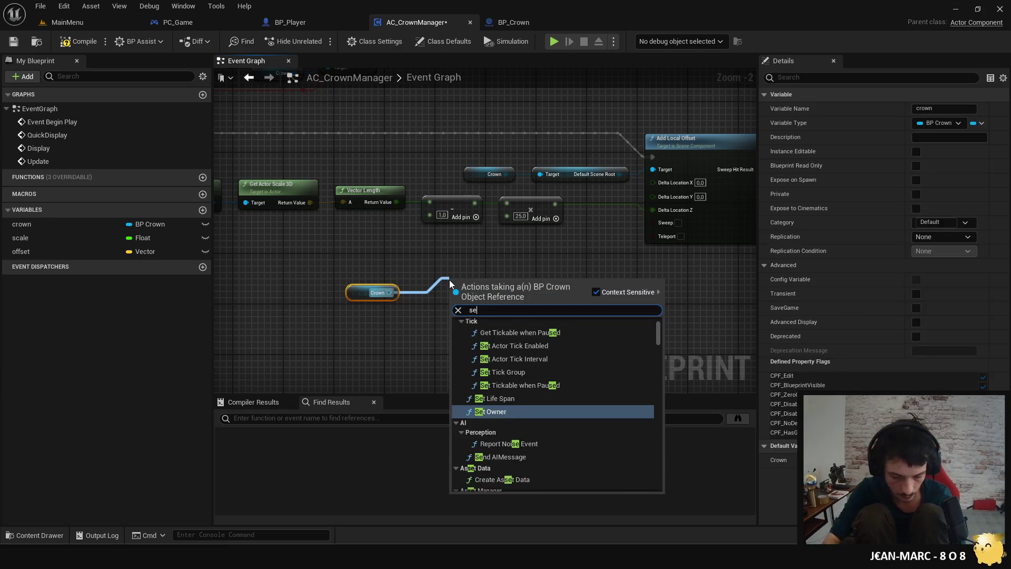
key("Return")
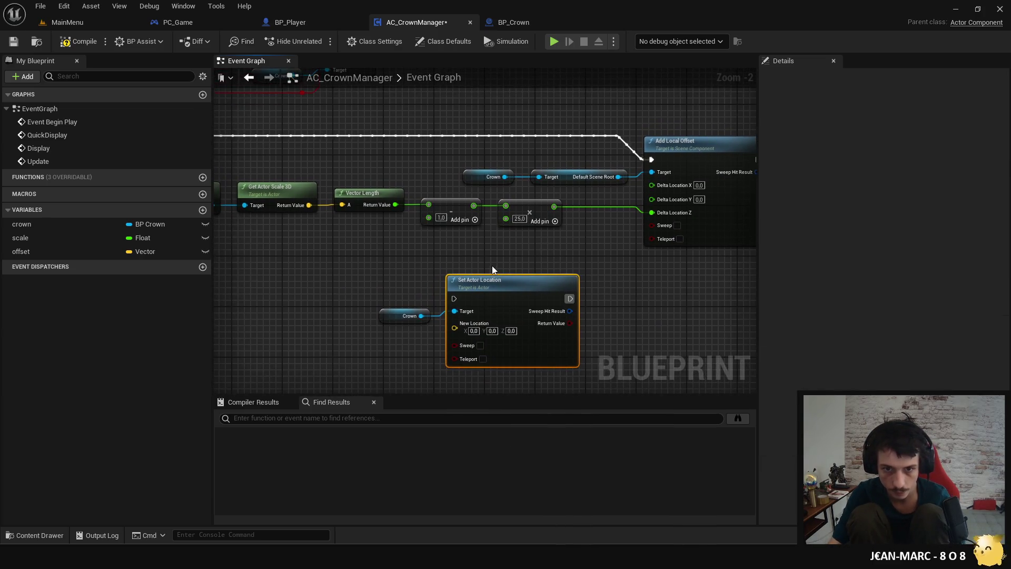
left_click_drag(497, 264, 610, 251)
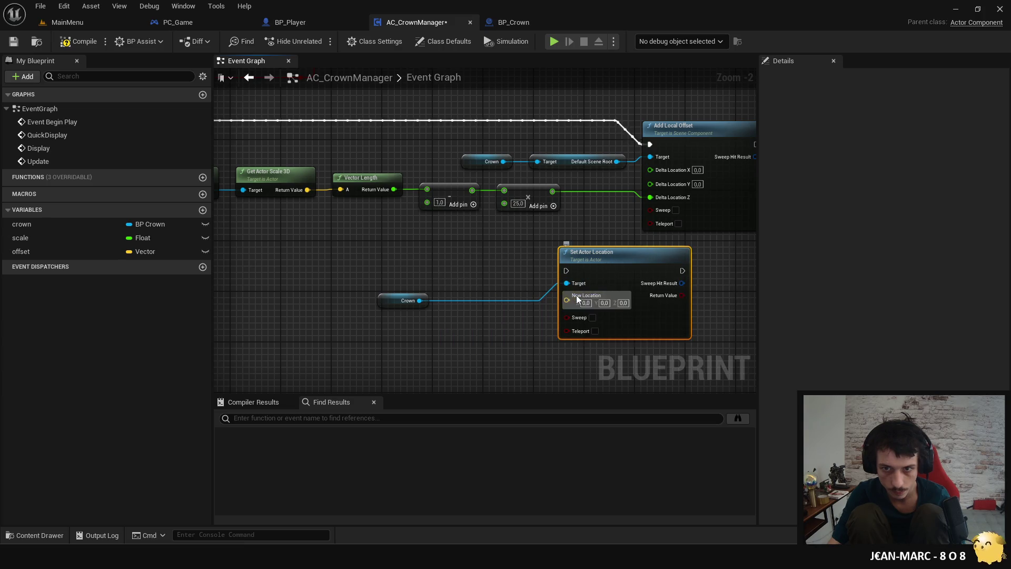
Step: Add a Get Actor Location node for the crown and break its location vector
right_click(585, 297)
left_click(459, 327)
mouse_move(433, 301)
left_mouse_down()
mouse_move(428, 318)
mouse_move(444, 330)
left_mouse_up()
type("getactorl")
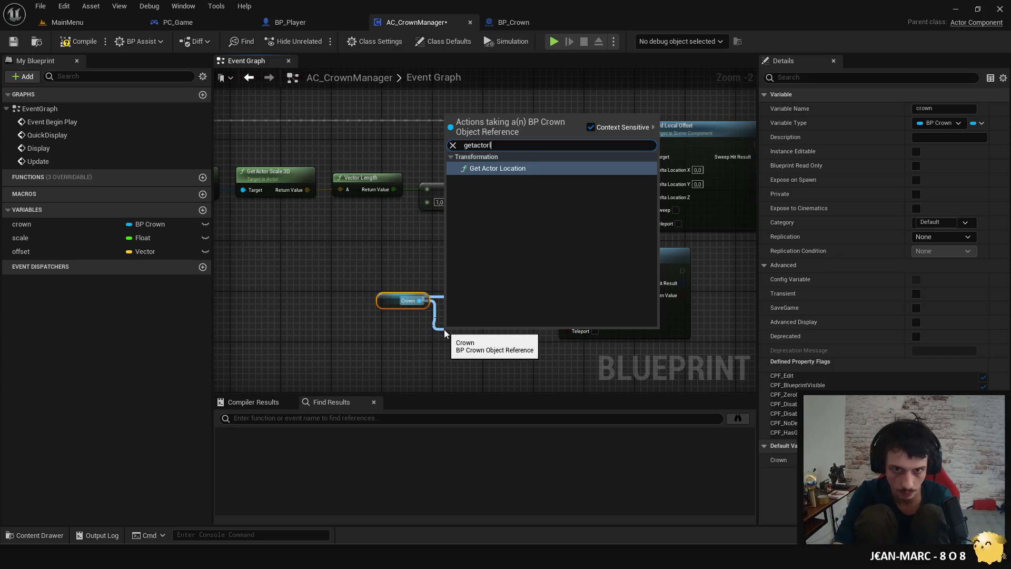
key("Return")
mouse_move(602, 353)
left_mouse_down()
mouse_move(419, 325)
mouse_move(426, 320)
left_mouse_up()
left_click_drag(489, 288, 405, 255)
left_click_drag(456, 334, 485, 337)
type("break")
left_click(527, 168)
Step: Add the scaled offset from the multiply result to the crown's Z value
mouse_move(536, 274)
left_mouse_down()
mouse_move(573, 292)
mouse_move(525, 228)
left_mouse_up()
type("+")
key("Return")
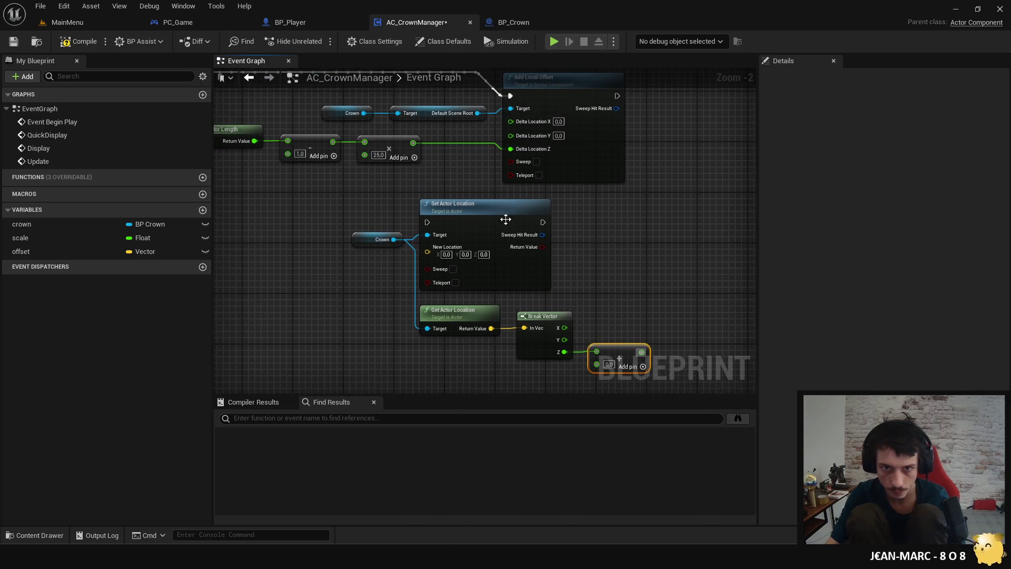
left_click_drag(411, 143, 572, 317)
left_click_drag(599, 361, 598, 362)
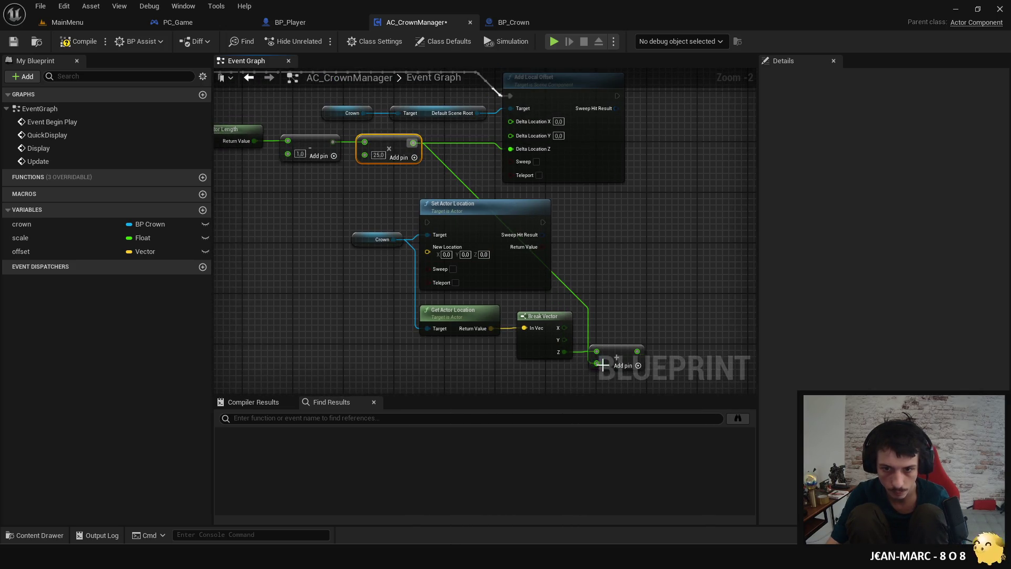
mouse_move(645, 316)
left_mouse_down()
mouse_move(590, 282)
mouse_move(590, 265)
left_mouse_up()
Step: Split New Location, feeding the crown's X directly and the raised height into Z
right_click(428, 264)
left_click(464, 293)
left_click_drag(427, 248, 428, 248)
left_click_drag(627, 342, 450, 261)
mouse_move(514, 196)
left_mouse_down()
mouse_move(583, 276)
mouse_move(653, 299)
mouse_move(652, 224)
mouse_move(668, 277)
left_mouse_up()
Step: Delete the old Add Local Offset node
left_click_drag(578, 334, 539, 372)
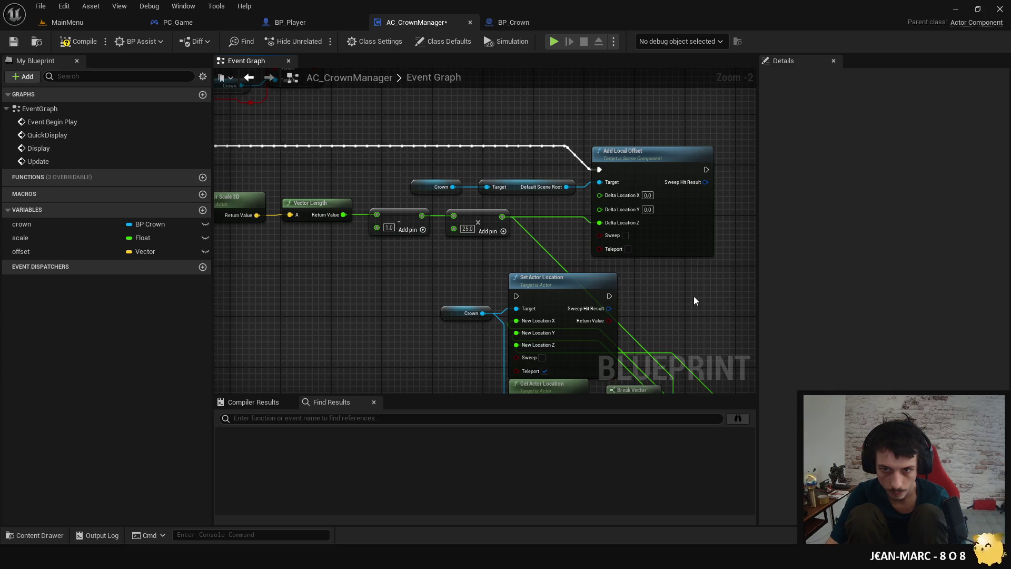
left_click_drag(672, 283, 668, 315)
left_click(671, 273)
mouse_move(548, 248)
left_mouse_down()
mouse_move(555, 204)
mouse_move(597, 195)
left_mouse_up()
key("Delete")
Step: Run Set Actor Location from the Update event, align the nodes, and compile and save
scroll(297, 196, "down", 1)
left_click_drag(298, 196, 414, 196)
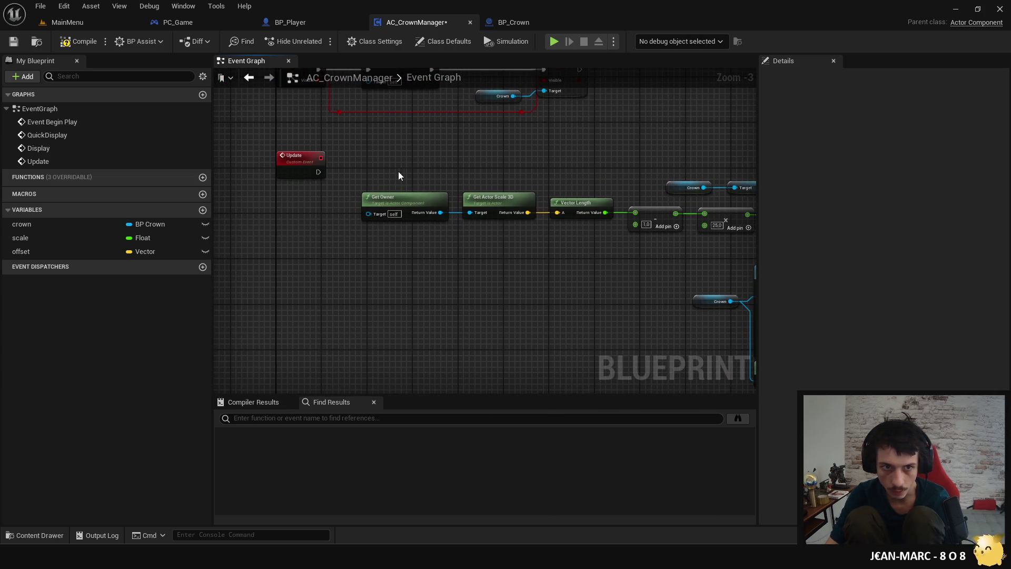
mouse_move(320, 172)
left_mouse_down()
mouse_move(838, 284)
mouse_move(450, 287)
left_mouse_up()
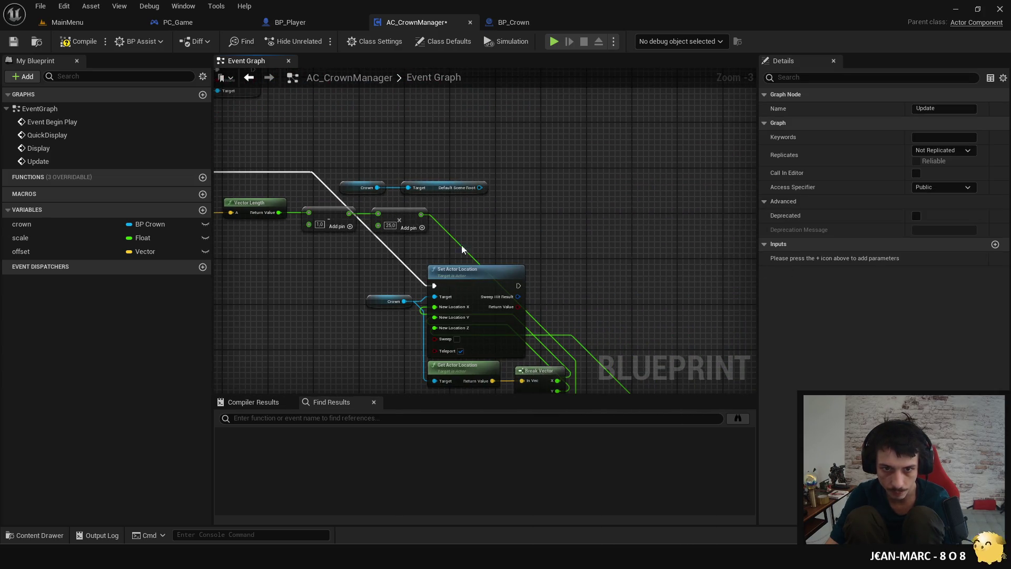
left_click(478, 273)
key("f")
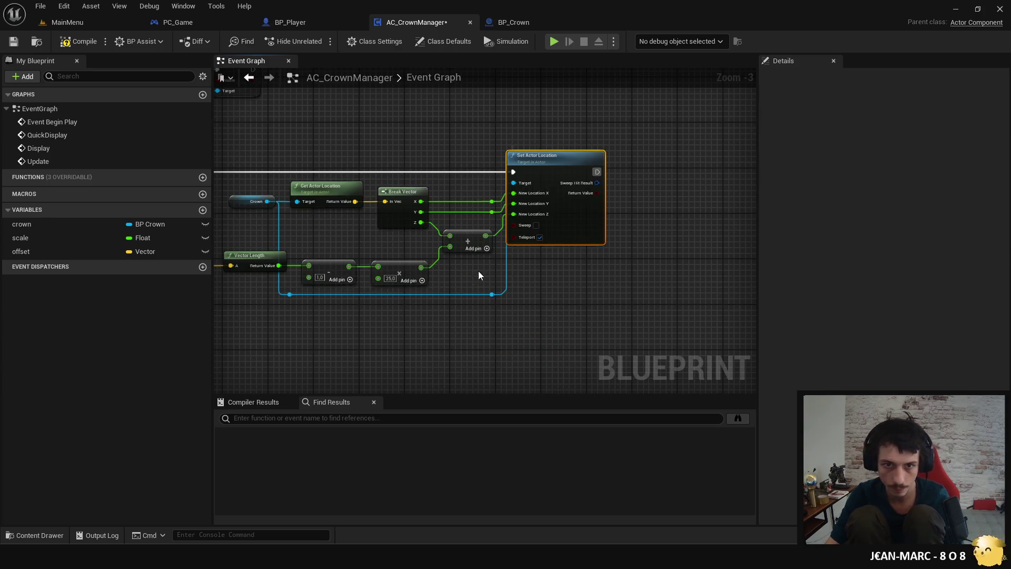
left_click(73, 45)
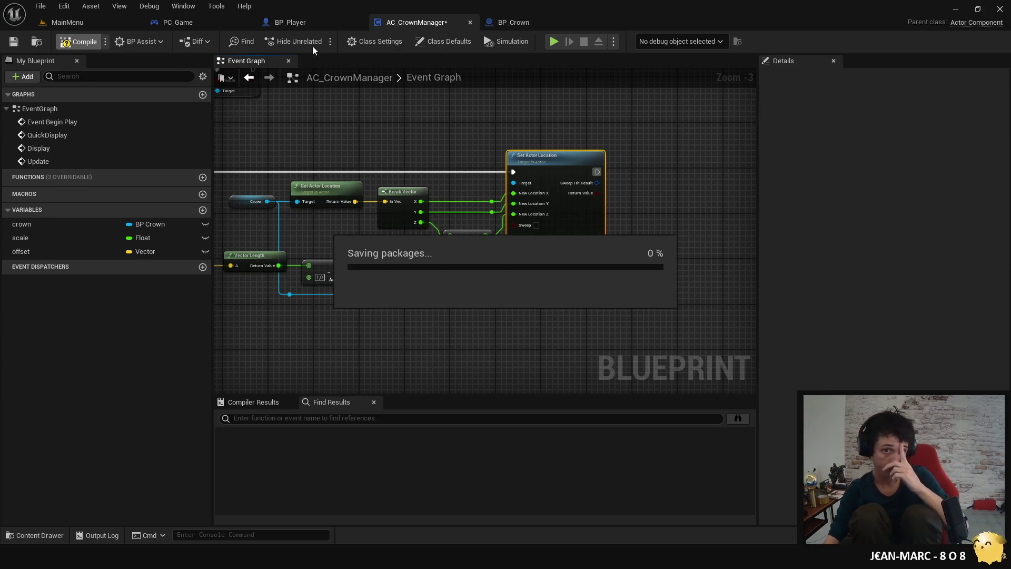
Step: Start a play test, throw a boule, choose the Freeze card and throw toward the jack
left_click(554, 42)
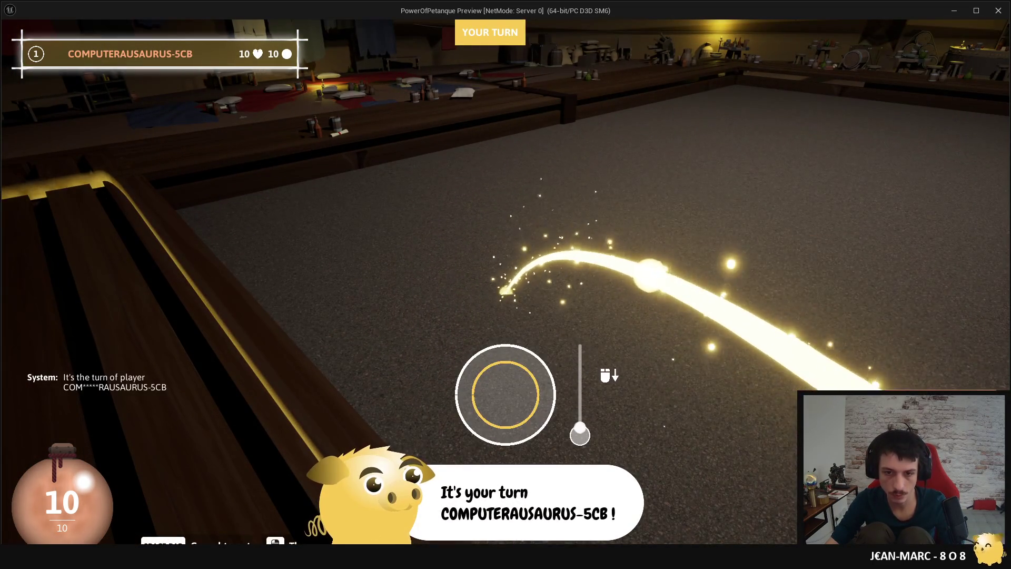
left_click(505, 285)
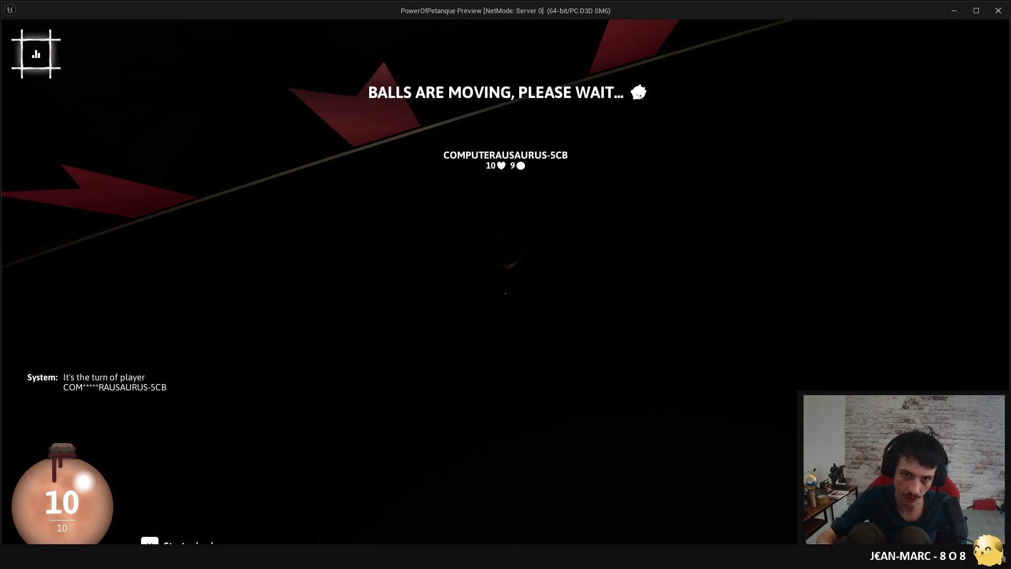
key("e")
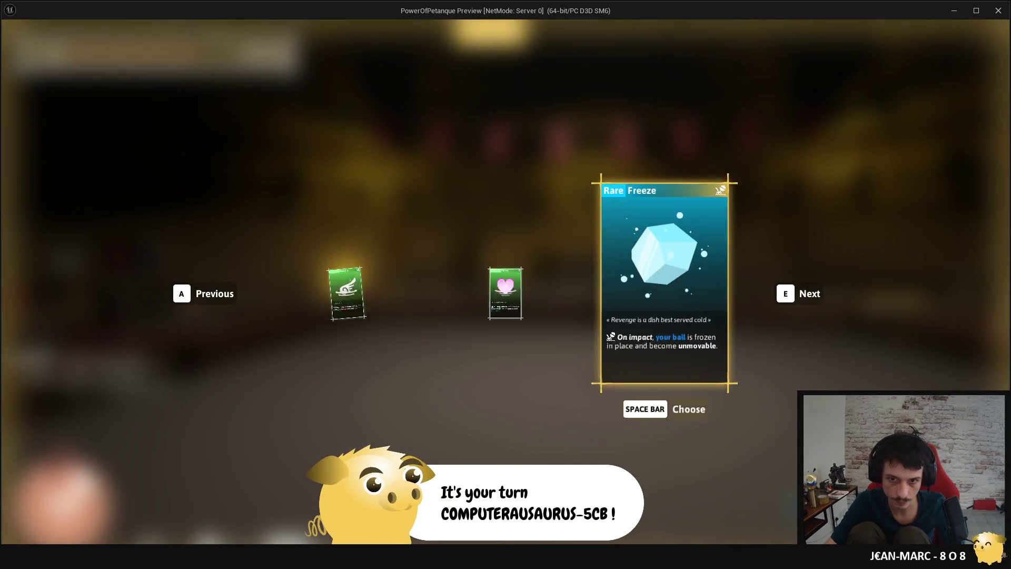
key("space")
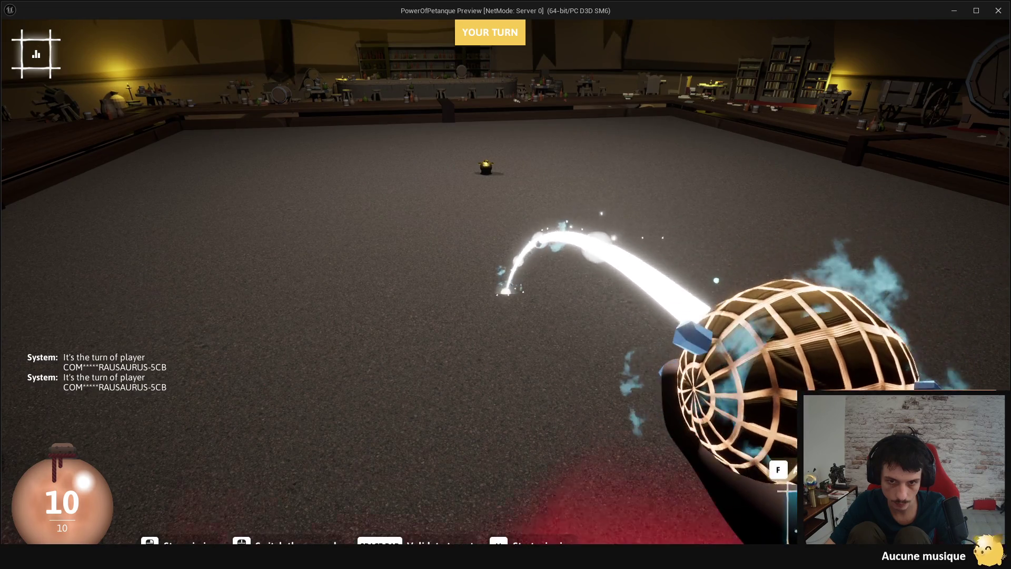
key("space")
left_click(506, 395)
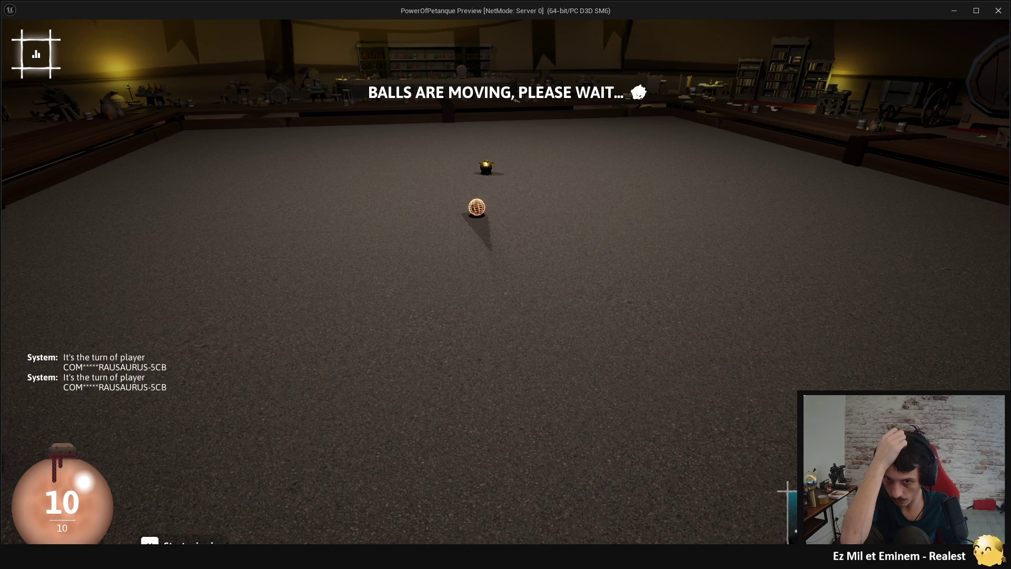
Step: Throw again, pick the Epic Teleport card, then stop the preview and reframe the graph
key("space")
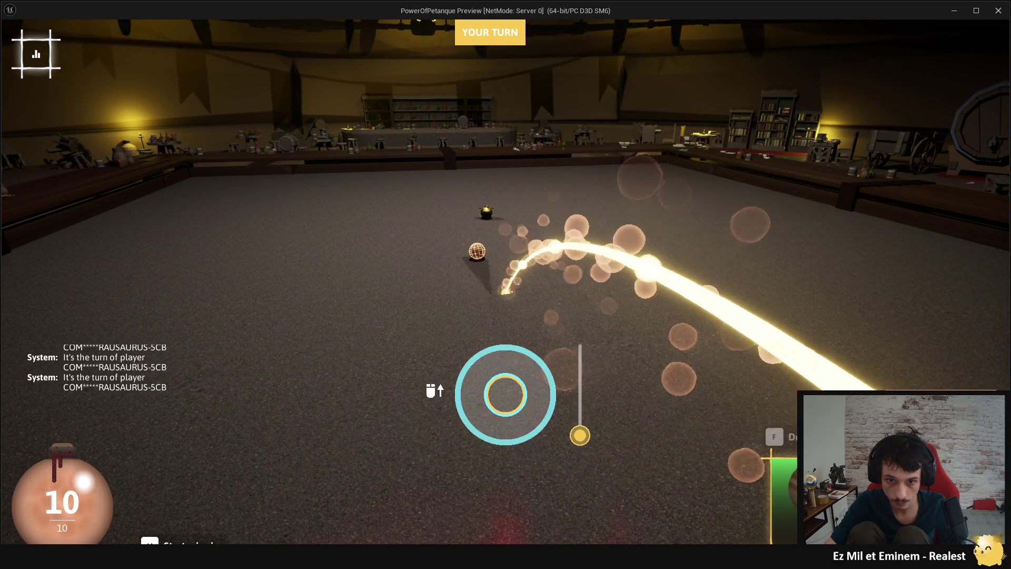
left_click(506, 395)
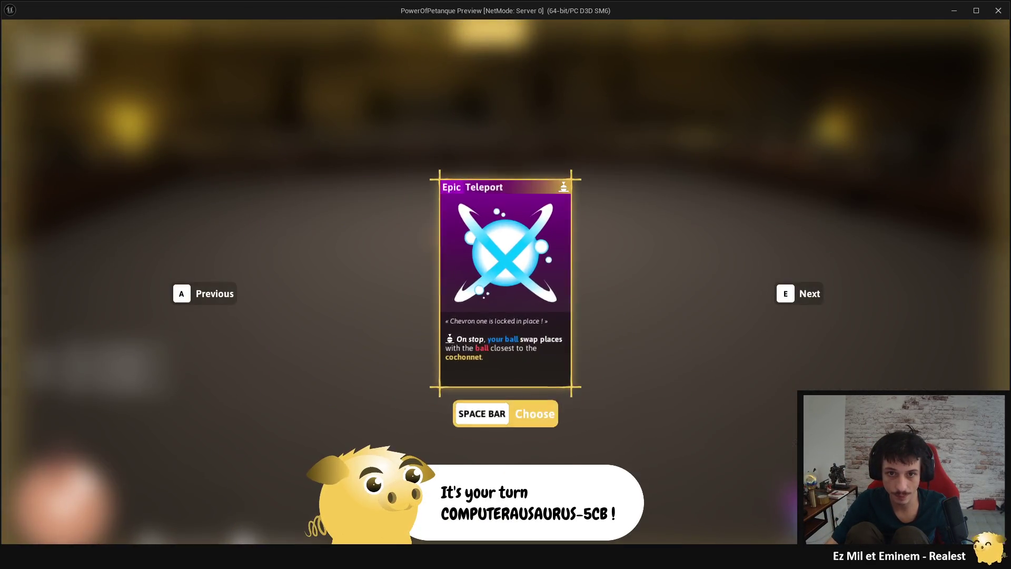
key("space")
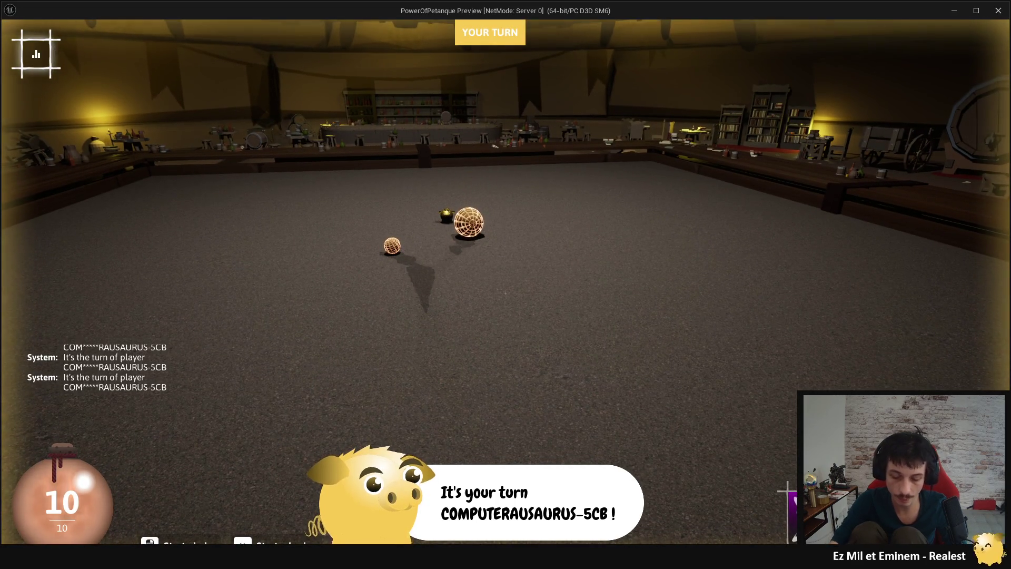
key("Escape")
left_click_drag(426, 166, 527, 193)
Step: Add a Set Actor Relative Location node for the Crown, driven by the Update event
mouse_move(343, 174)
left_mouse_down()
mouse_move(536, 182)
mouse_move(304, 196)
left_mouse_up()
left_click_drag(455, 327, 537, 329)
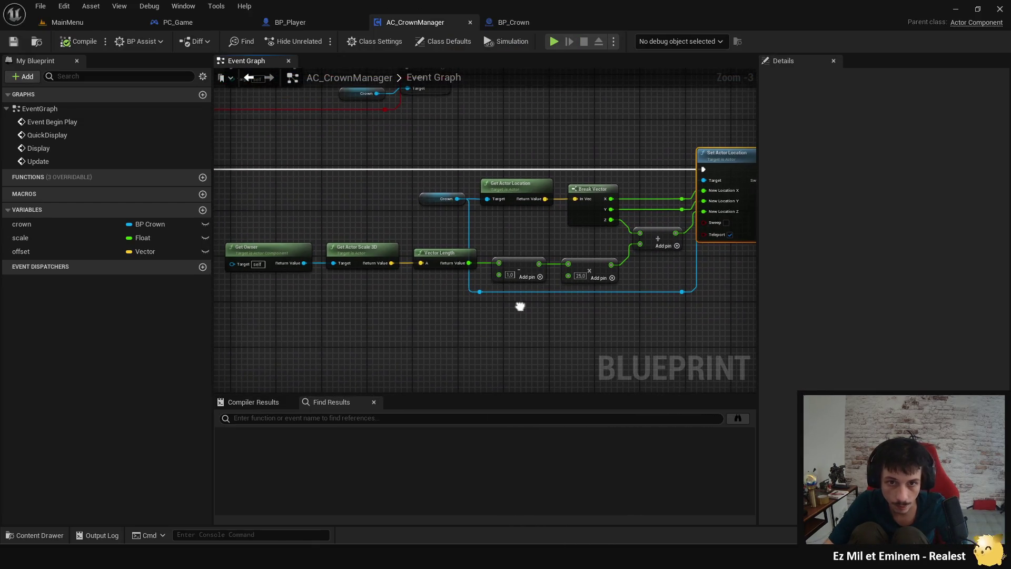
left_click_drag(457, 199, 489, 223)
type("relative")
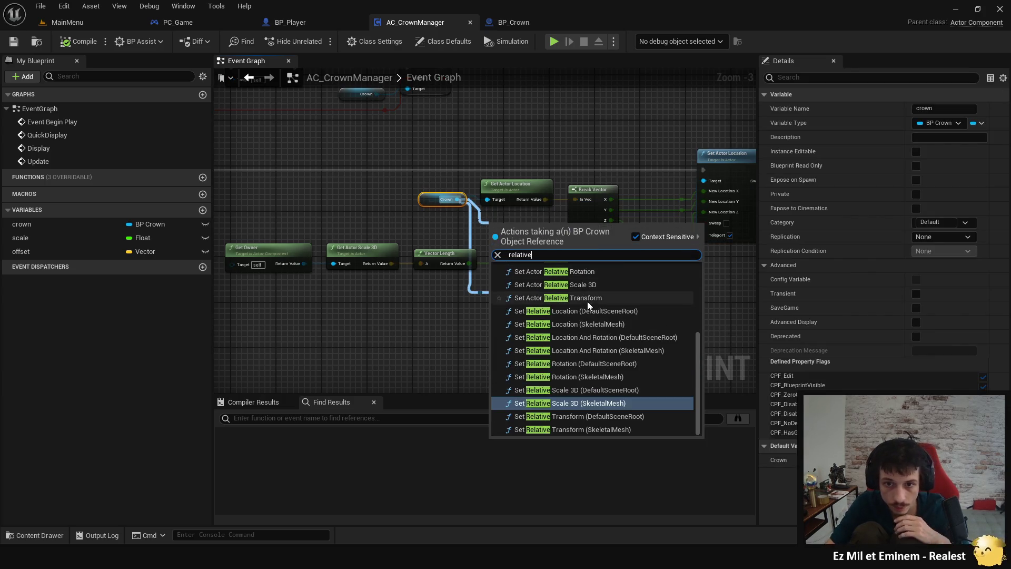
scroll(636, 360, "up", 2)
scroll(635, 360, "up", 2)
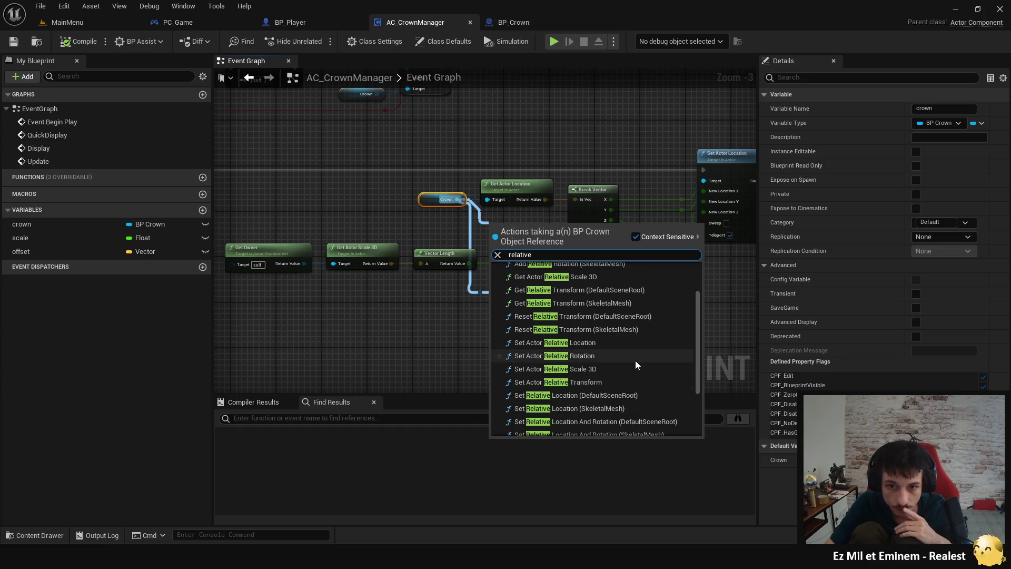
left_click(615, 341)
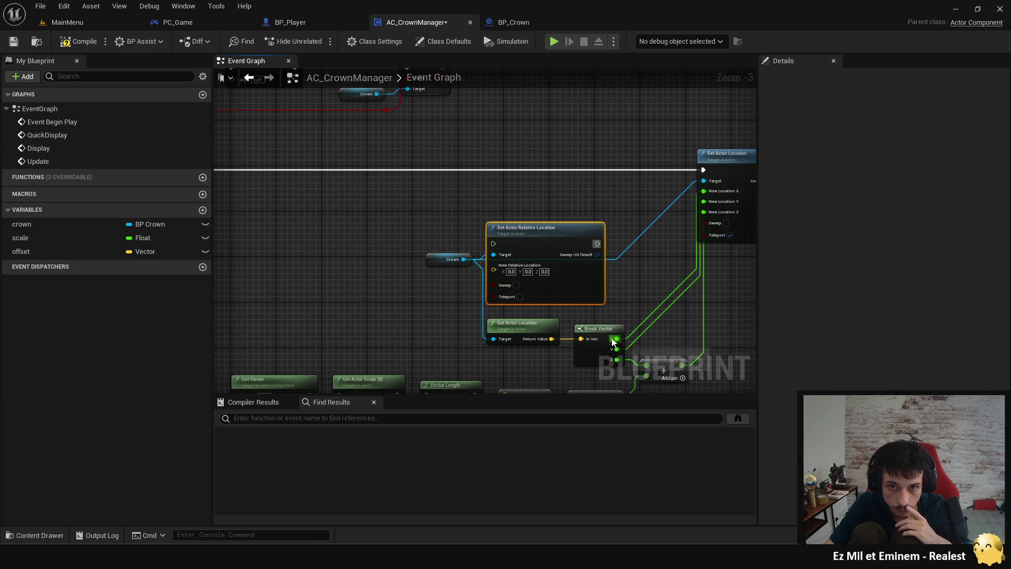
left_click_drag(529, 243, 559, 165)
left_click_drag(396, 196, 485, 186)
left_click_drag(270, 161, 611, 153)
Step: Review the offset variable and Event Begin Play spawn logic, then go to BP_Player
mouse_move(720, 156)
left_mouse_down()
mouse_move(547, 184)
mouse_move(584, 176)
mouse_move(713, 327)
mouse_move(688, 323)
mouse_move(705, 280)
left_mouse_up()
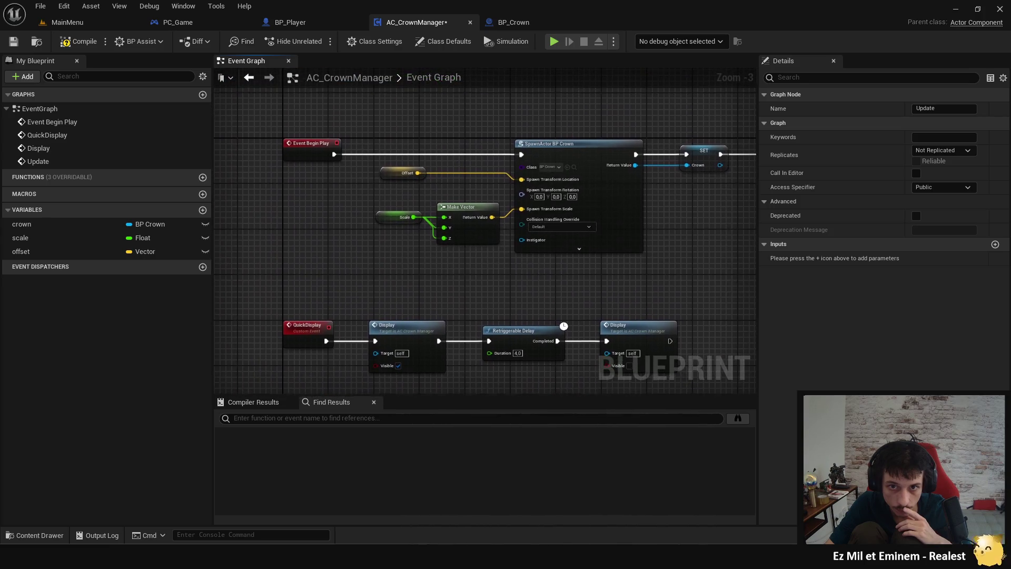
left_click_drag(505, 270, 432, 299)
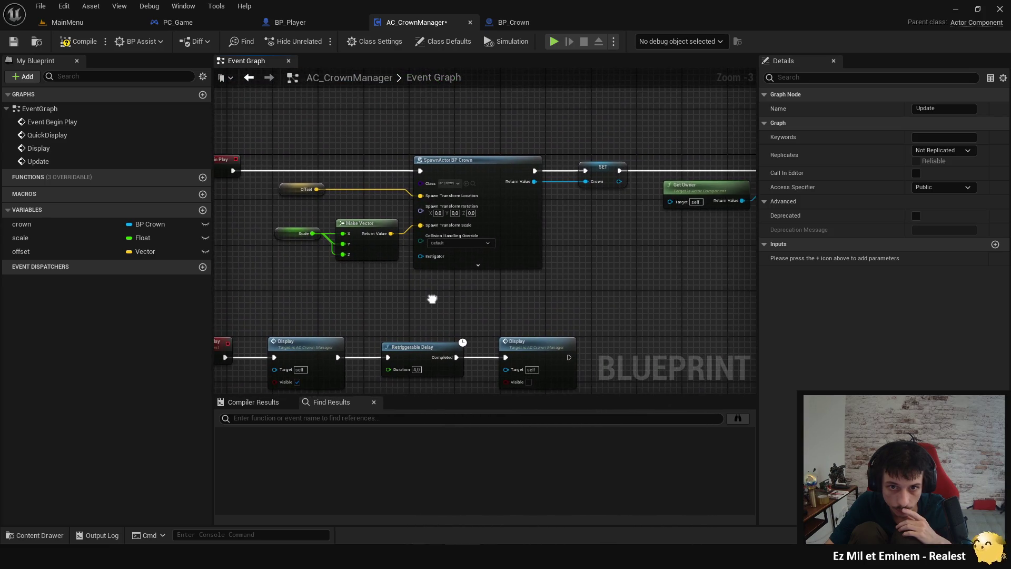
left_click(51, 256)
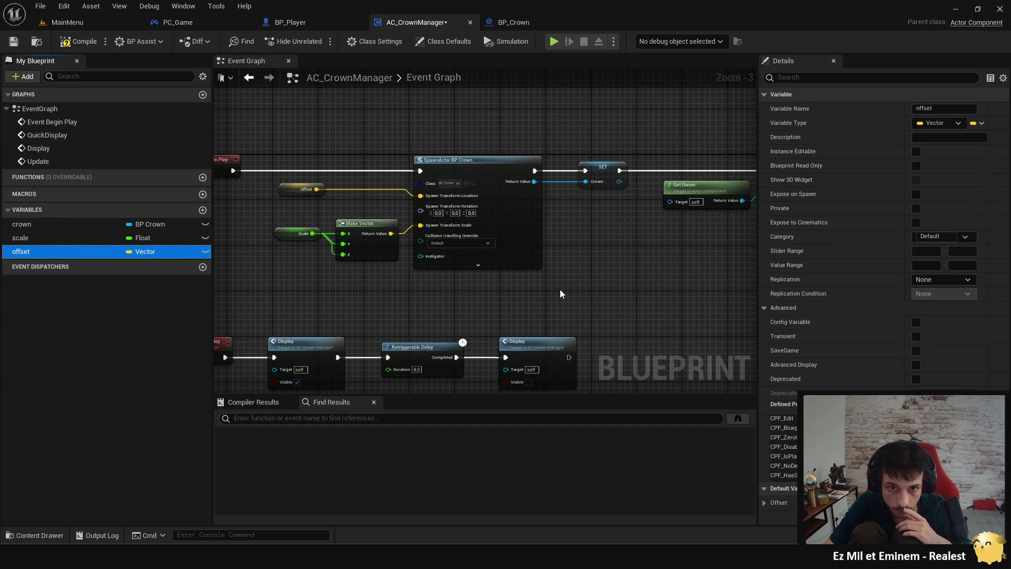
mouse_move(560, 293)
left_mouse_down()
mouse_move(614, 228)
mouse_move(621, 204)
mouse_move(637, 248)
left_mouse_up()
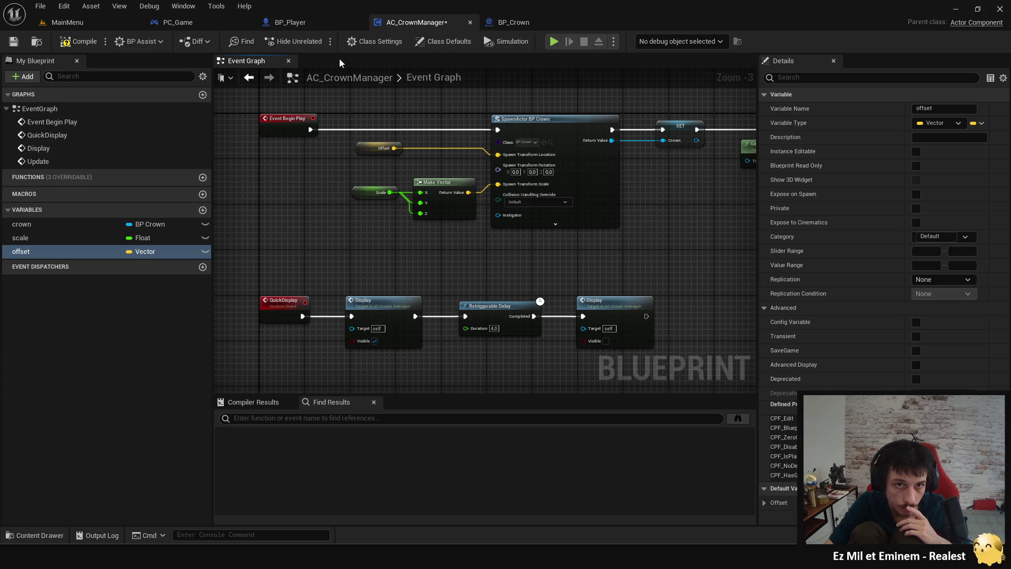
left_click(304, 22)
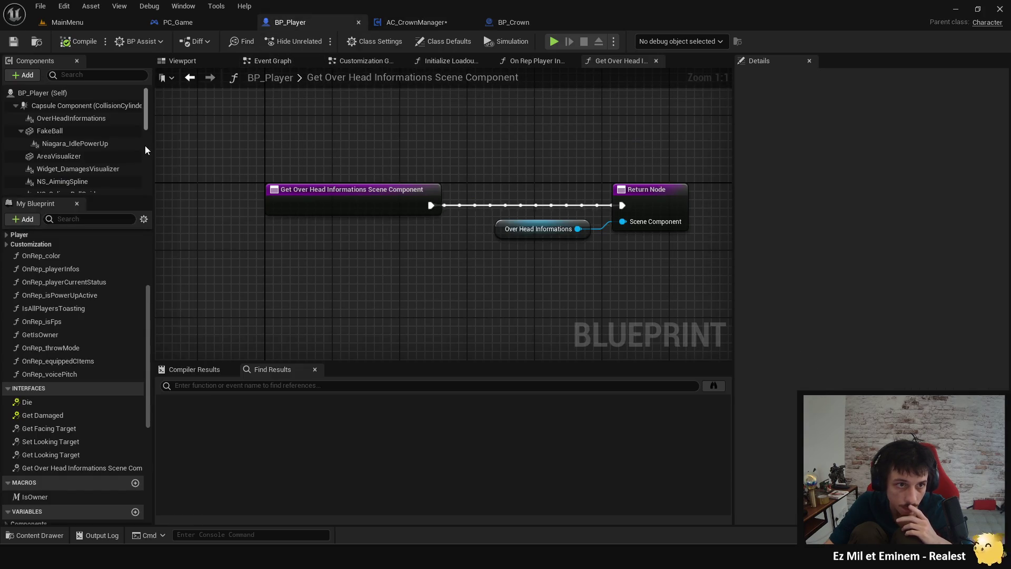
Step: Check the AC_CrownManager component's default values in BP_Player, then return to its graph
scroll(107, 134, "down", 5)
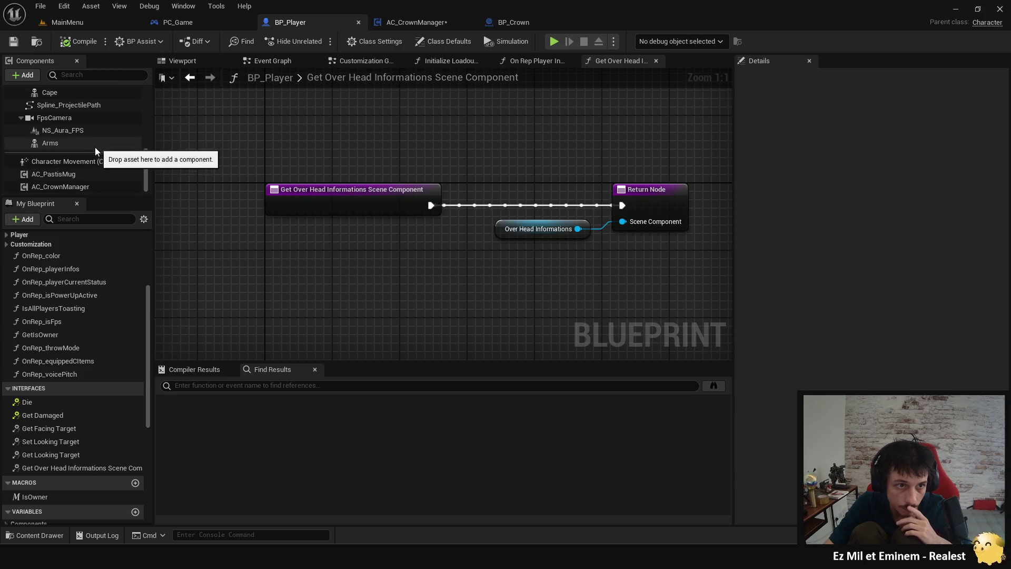
left_click(69, 185)
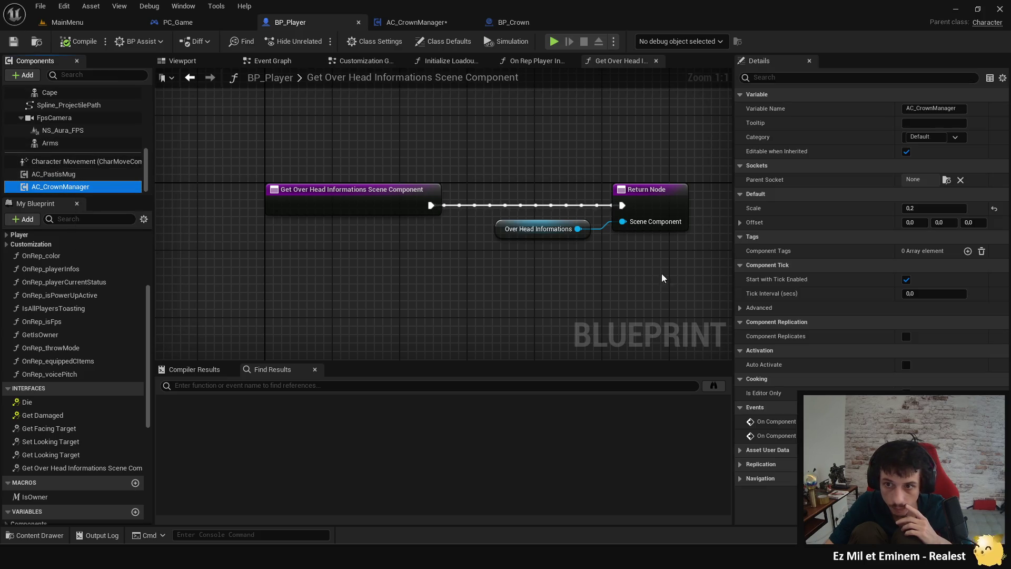
left_click(448, 22)
Step: Delete the old Set Actor Location node and move the crown getter up
scroll(450, 156, "down", 7)
scroll(450, 156, "up", 3)
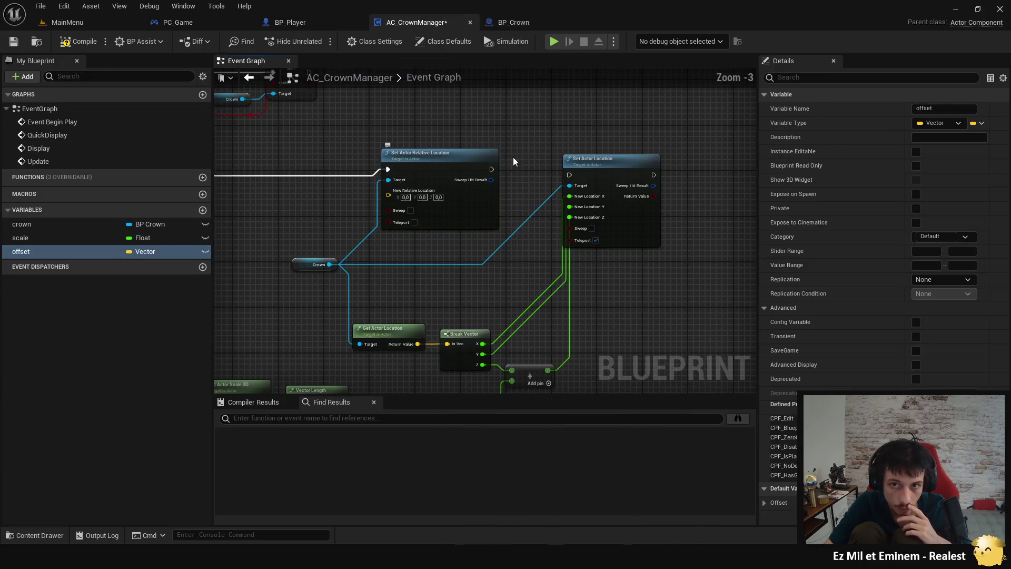
left_click(611, 208)
key("Delete")
mouse_move(614, 267)
left_mouse_down()
mouse_move(592, 225)
mouse_move(522, 255)
mouse_move(509, 229)
left_mouse_up()
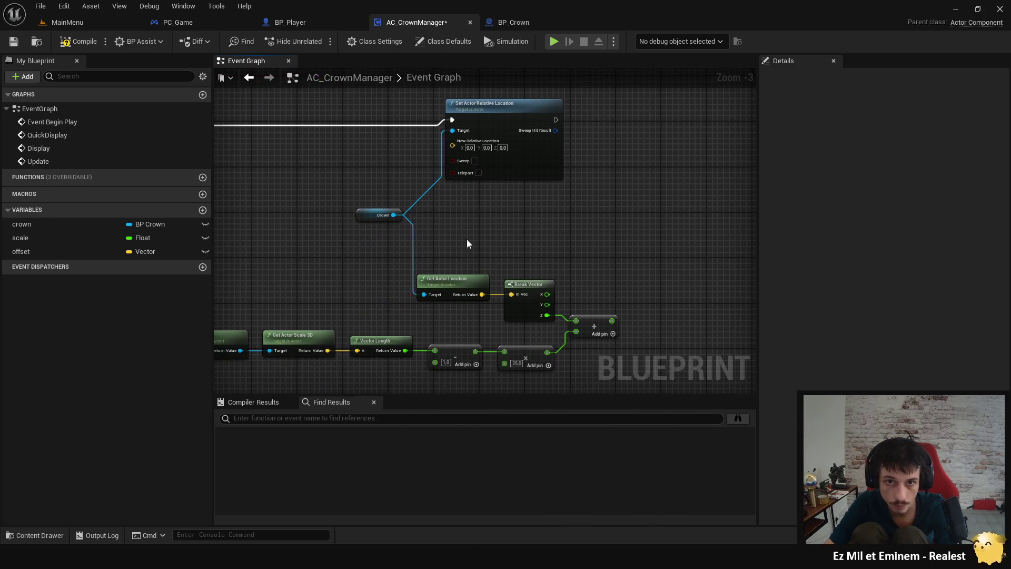
left_click(363, 211)
left_click_drag(363, 210, 317, 146)
Step: Delete the Get Actor Location, Break Vector and Add nodes
left_click(463, 279)
key("Delete")
left_click_drag(557, 257, 562, 221)
left_click(553, 249)
key("Delete")
left_click(598, 285)
key("Delete")
left_click_drag(493, 187, 526, 220)
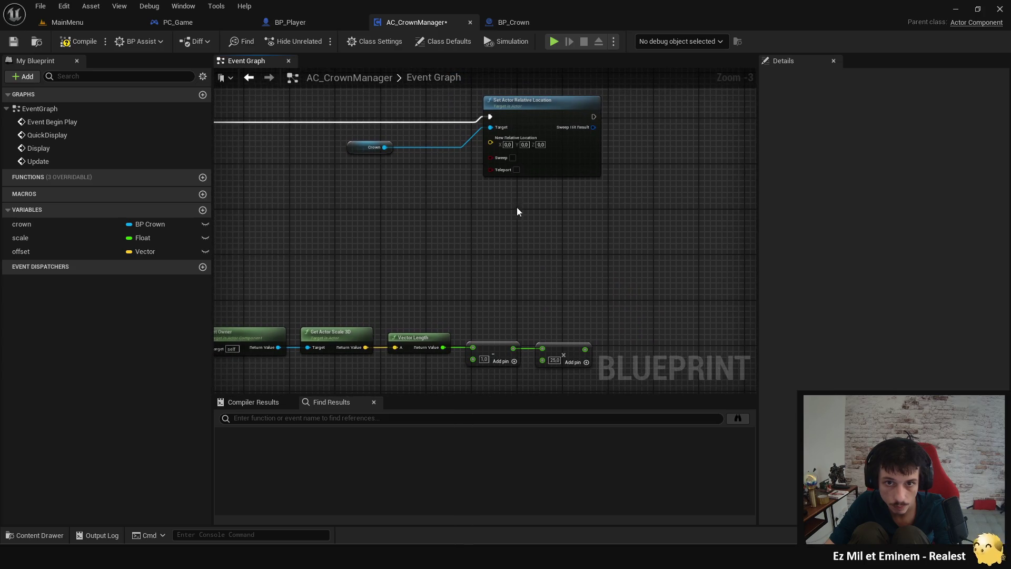
Step: Split New Relative Location and feed the multiply result into its Z
right_click(496, 153)
left_click(524, 182)
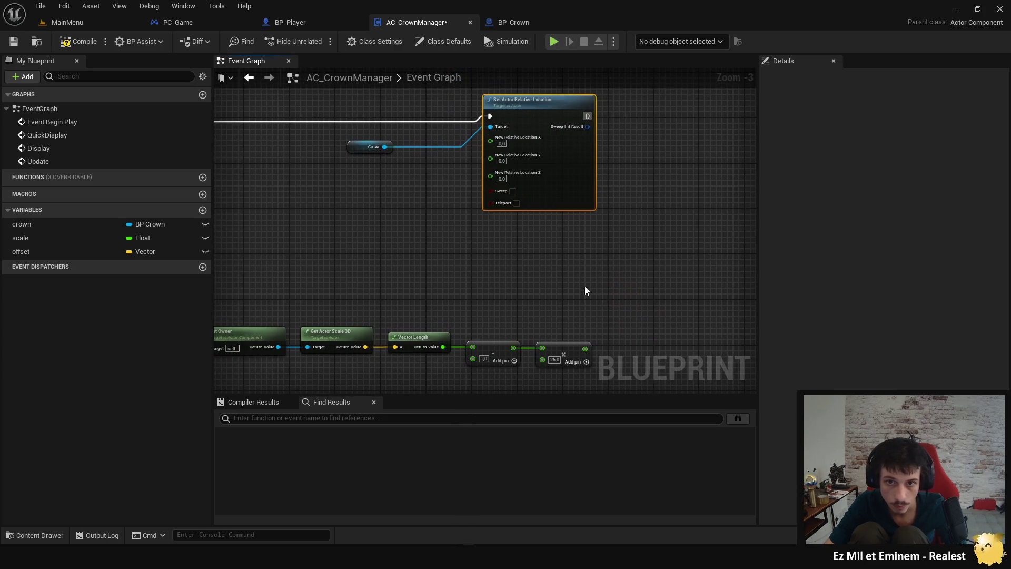
left_click_drag(584, 344, 495, 178)
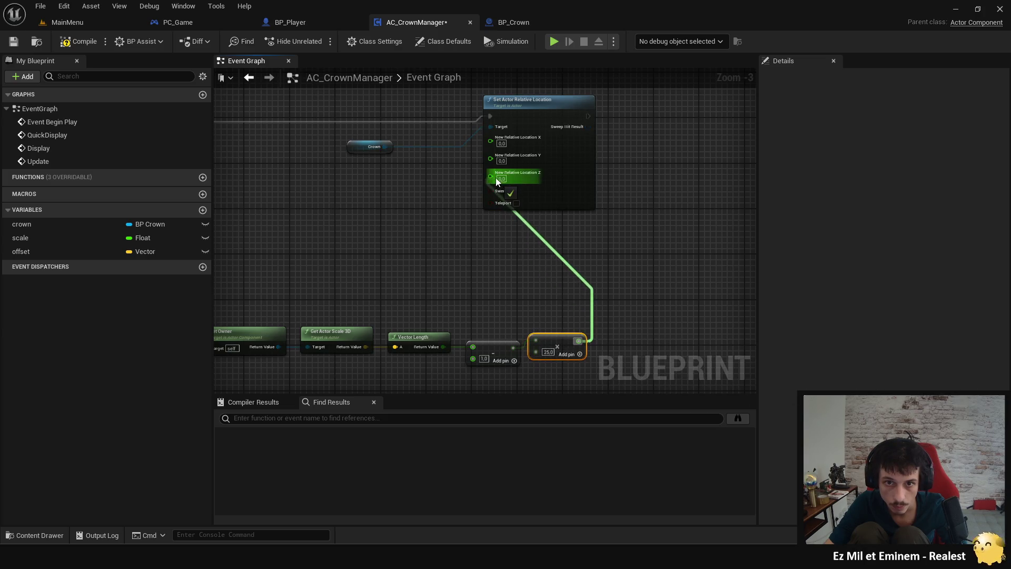
left_click_drag(576, 167, 596, 235)
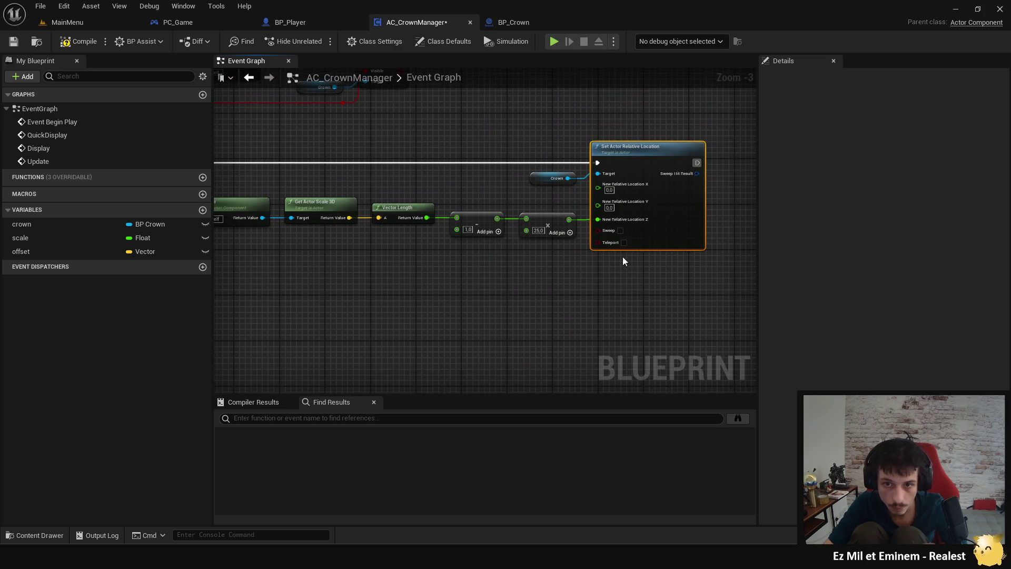
left_click_drag(559, 270, 599, 300)
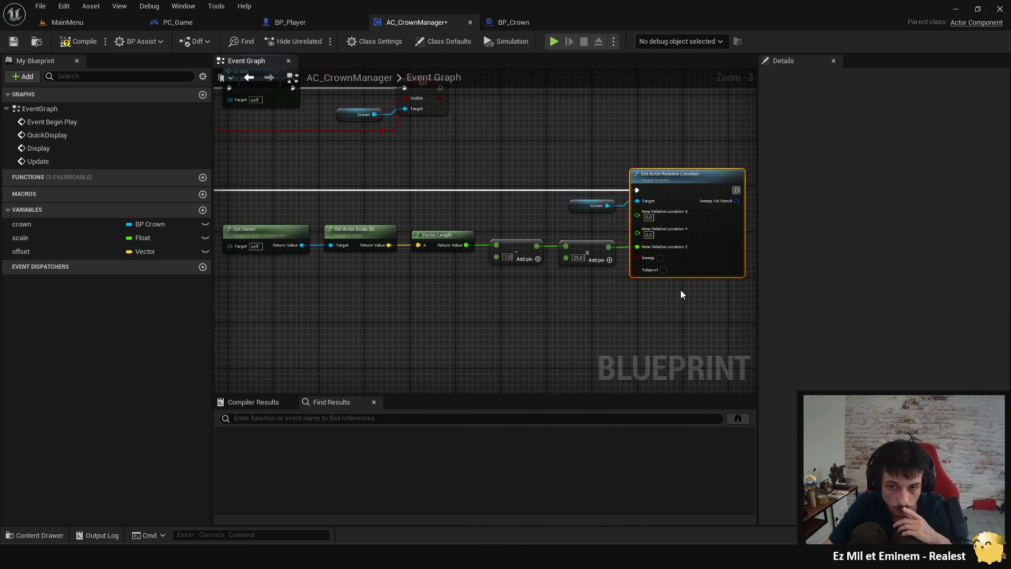
Step: Enable Teleport on the relative move, save with Ctrl+S, and start a playtest
left_click(663, 269)
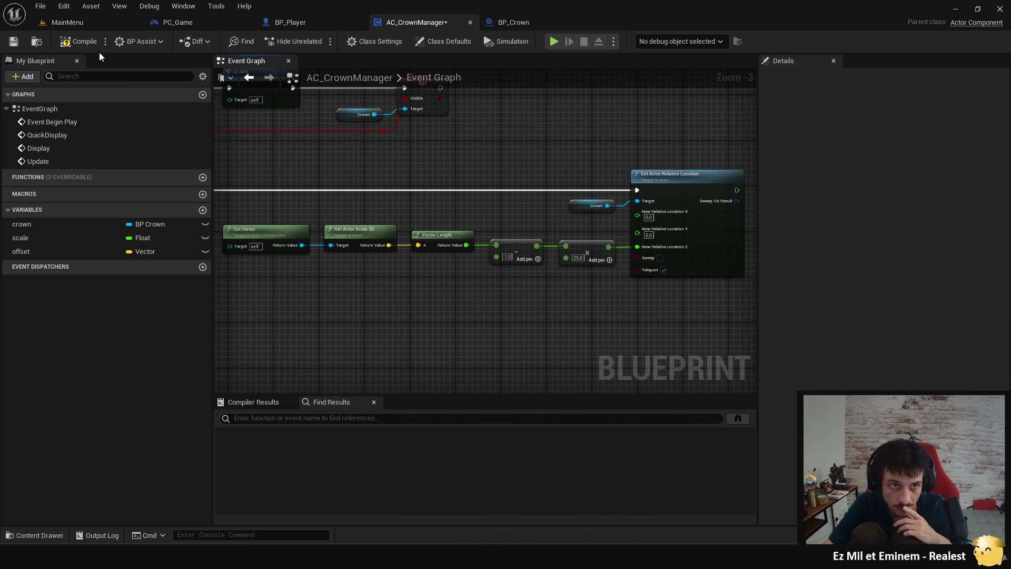
key("ctrl+s")
left_click(554, 42)
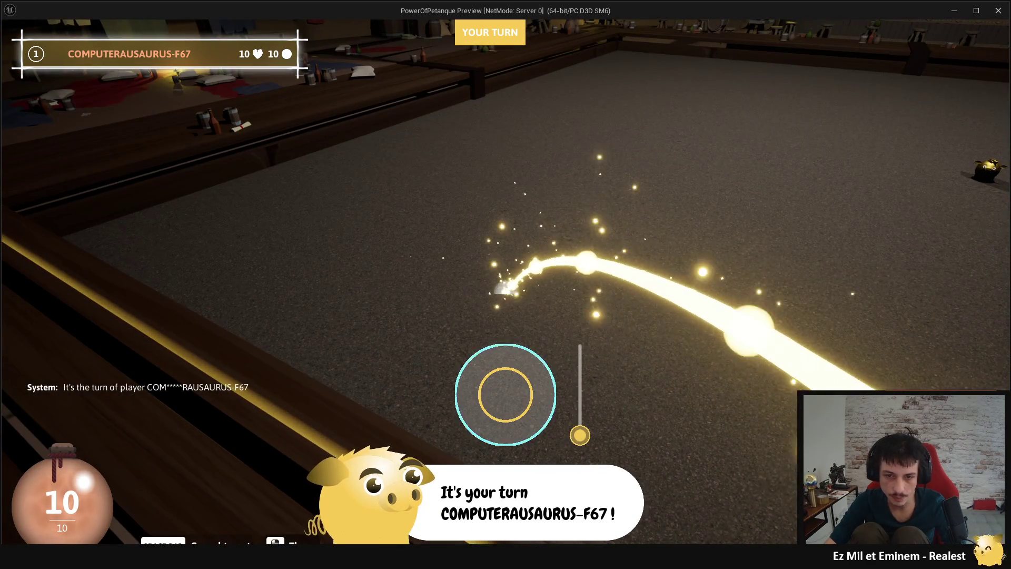
Step: Throw a ball, pick Big ball, throw the enlarged ball, close the cards and stop the preview
left_click_drag(505, 395, 506, 316)
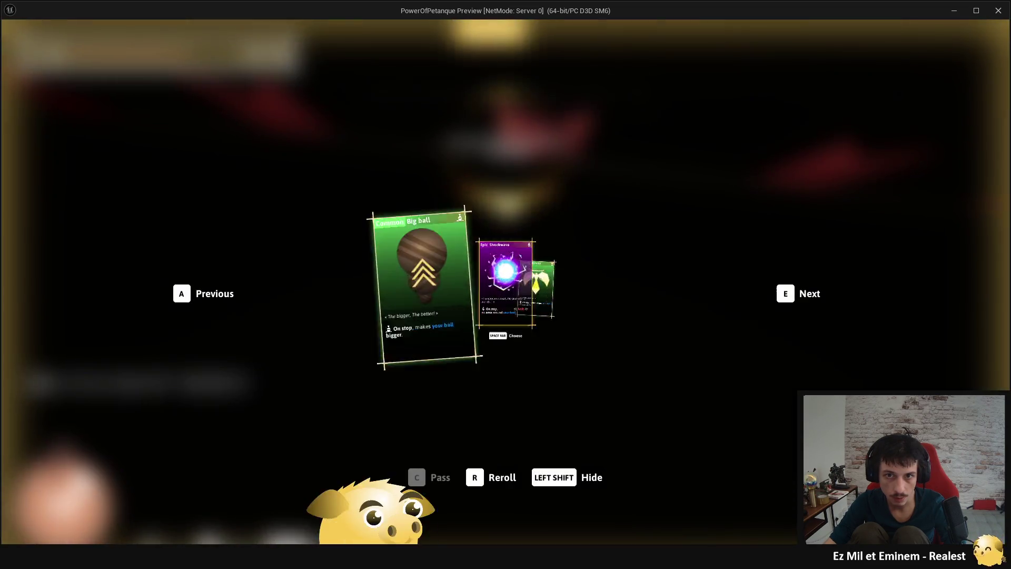
key("a")
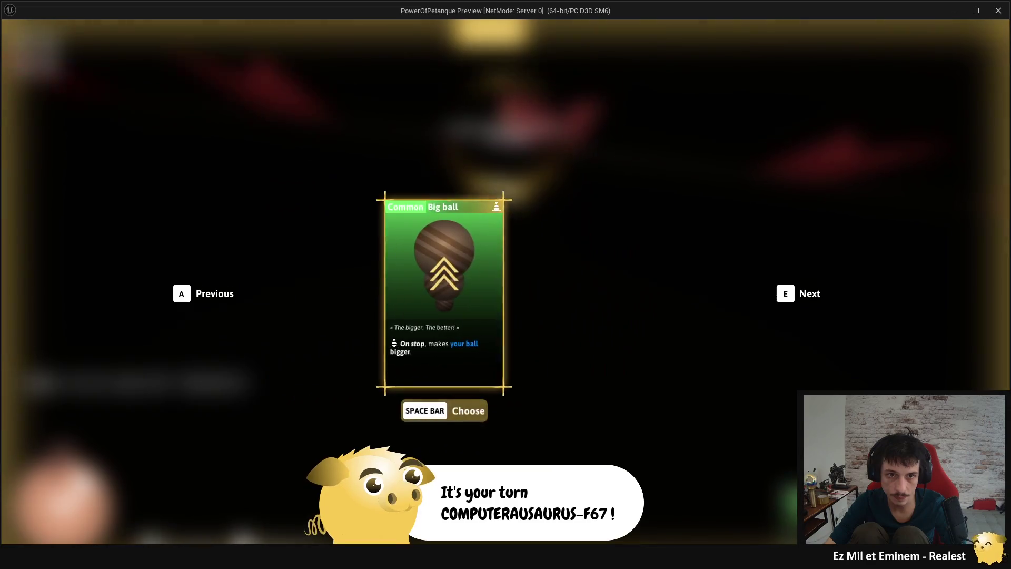
key("space")
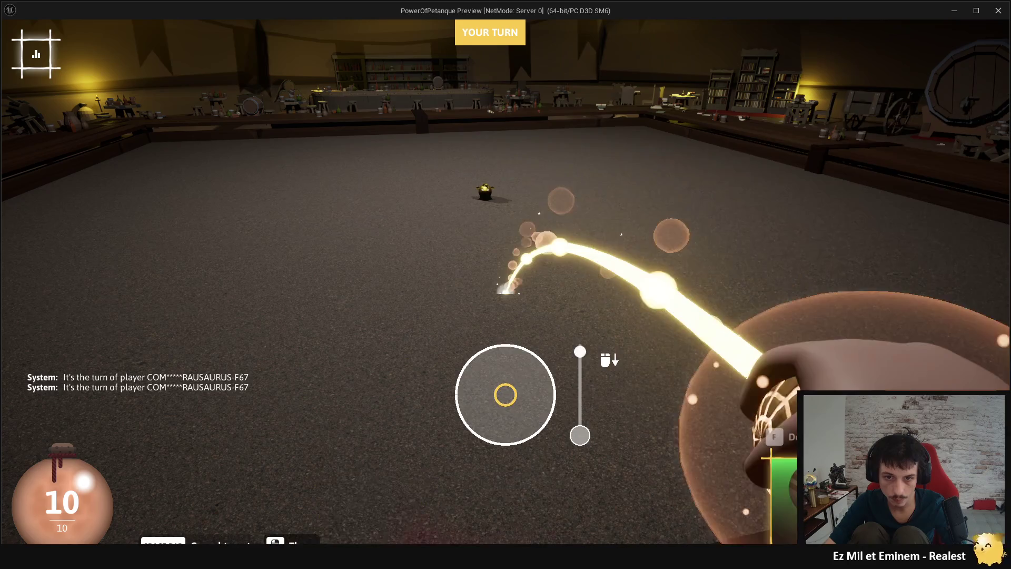
key("space")
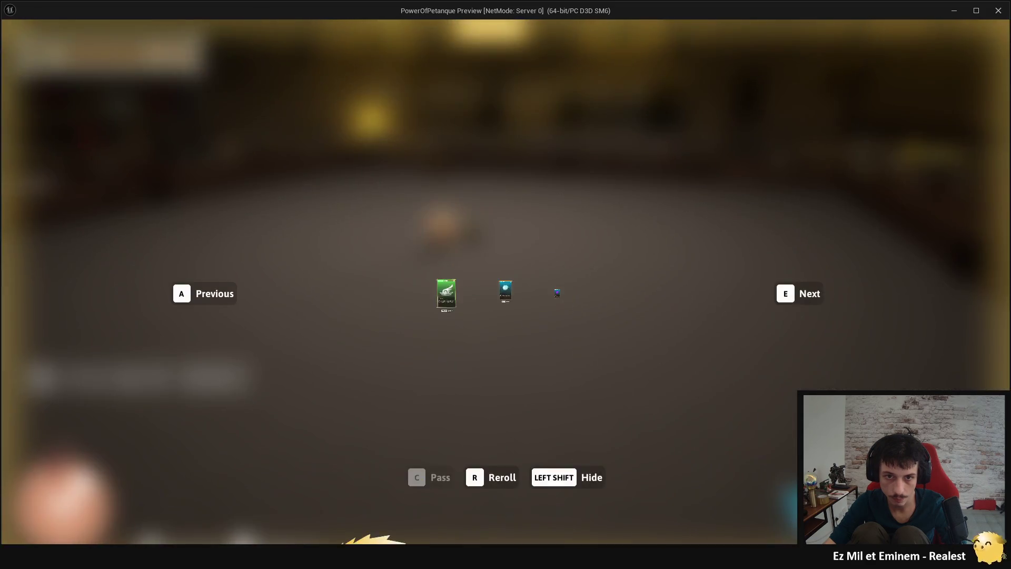
key("space")
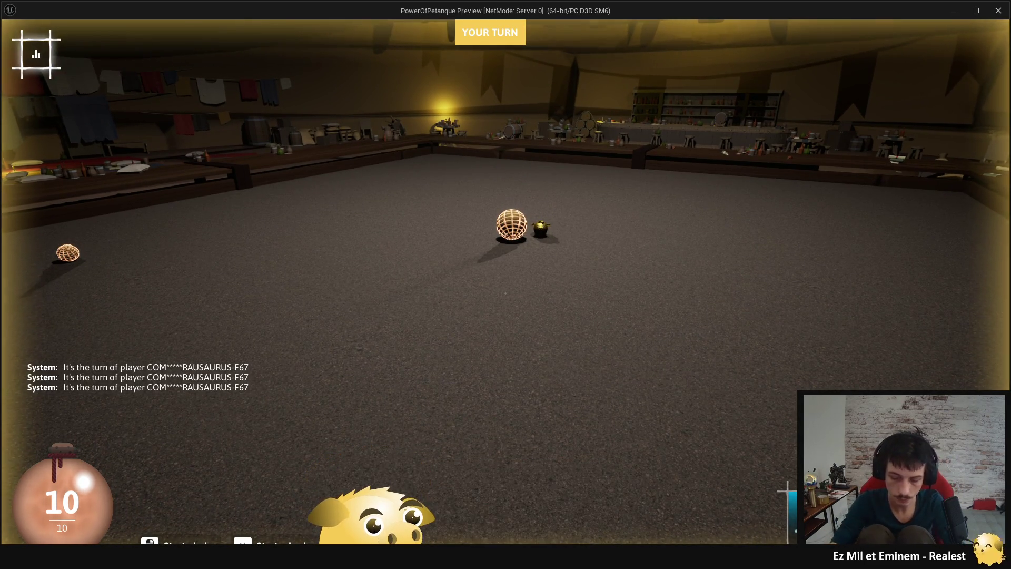
key("Escape")
scroll(700, 176, "down", 1)
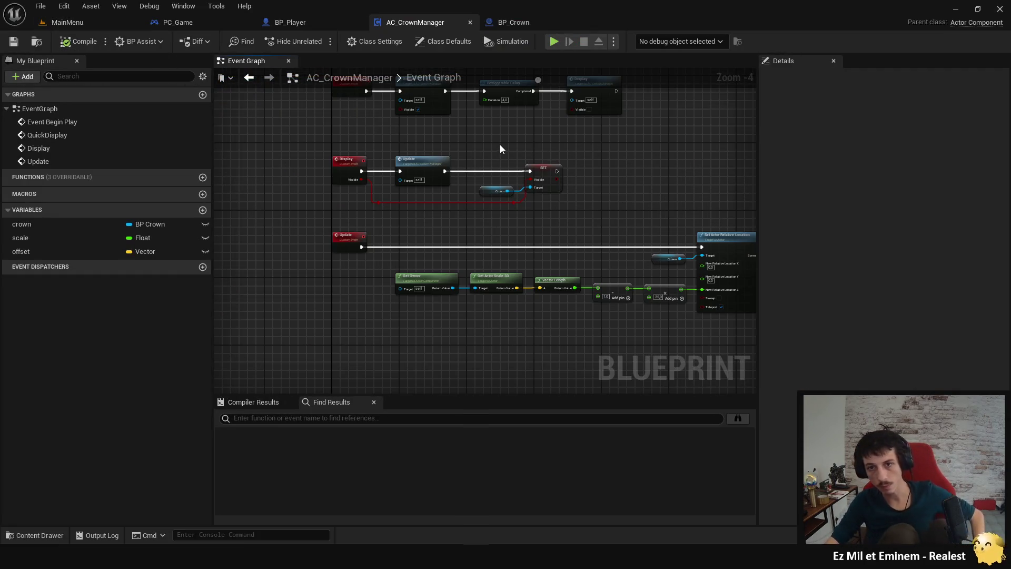
Step: Delete the Scene_CrownPosition component from BP_Player's Components panel, then compile and save
left_click(324, 27)
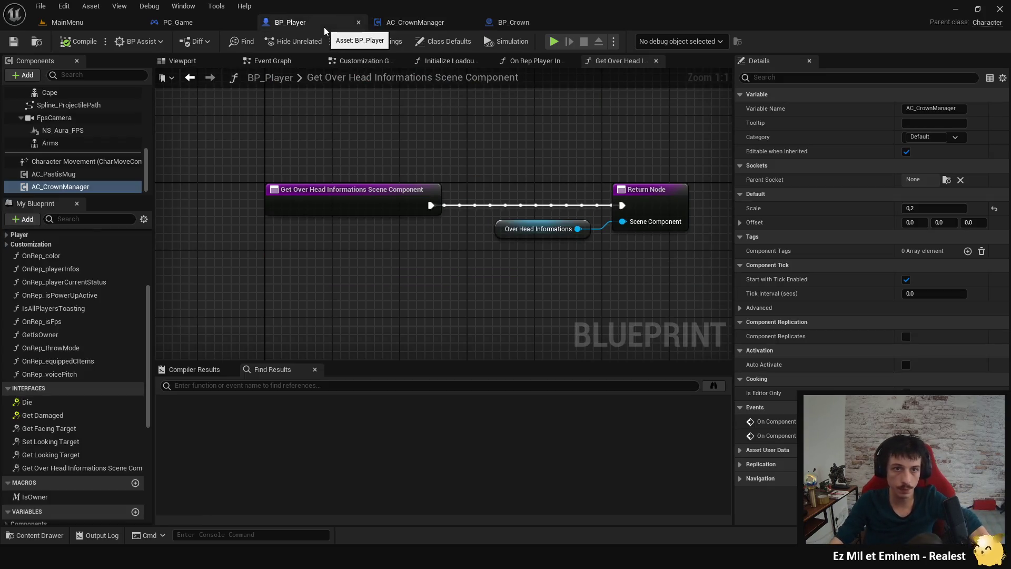
left_click_drag(389, 131, 384, 166)
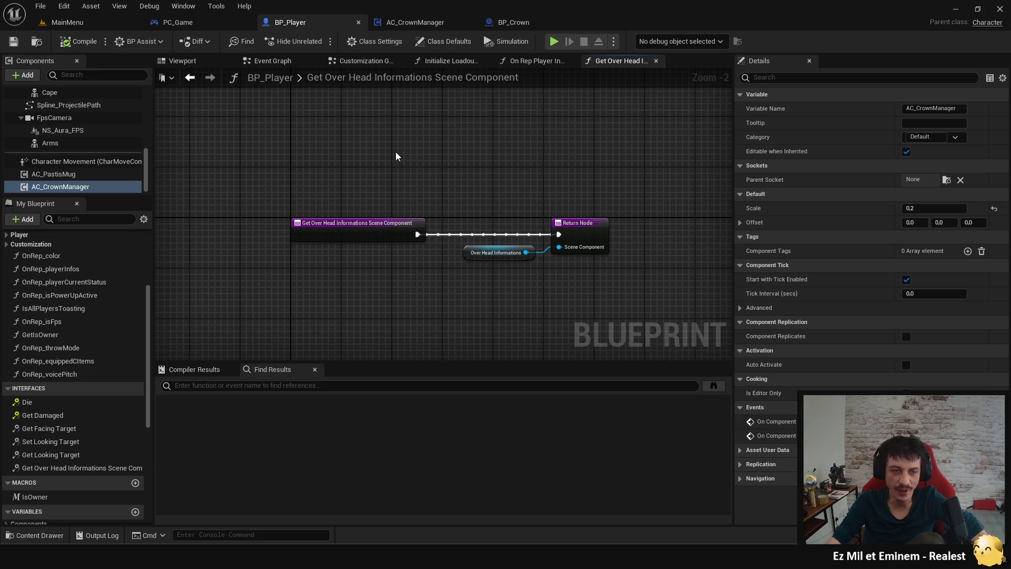
scroll(90, 147, "up", 2)
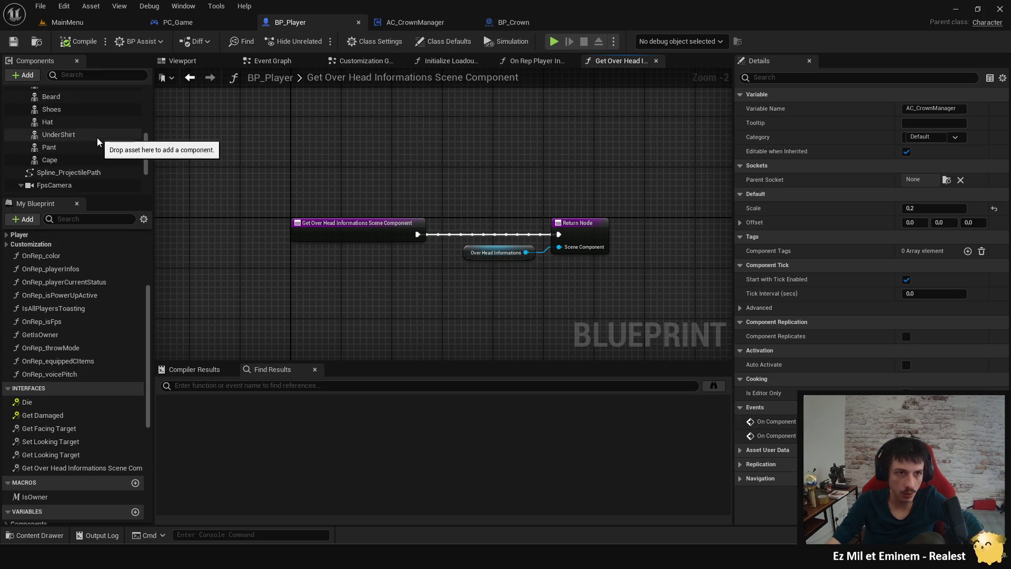
scroll(88, 161, "up", 4)
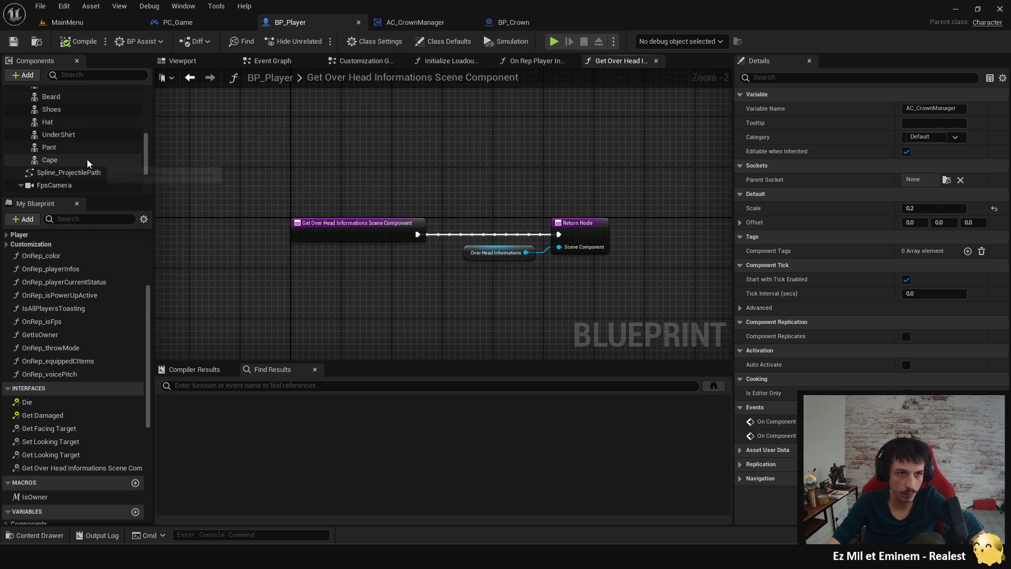
left_click(83, 133)
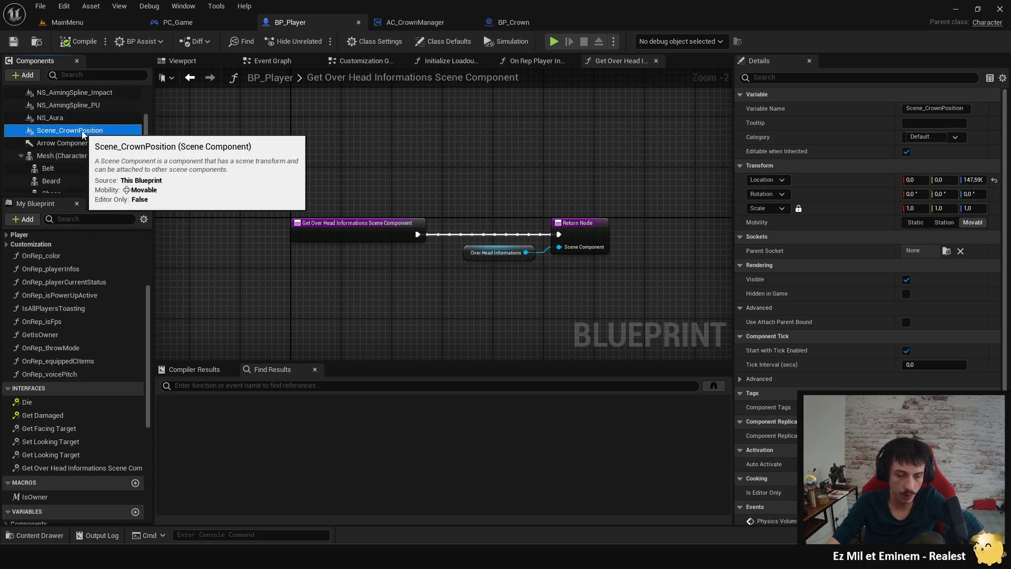
key("Delete")
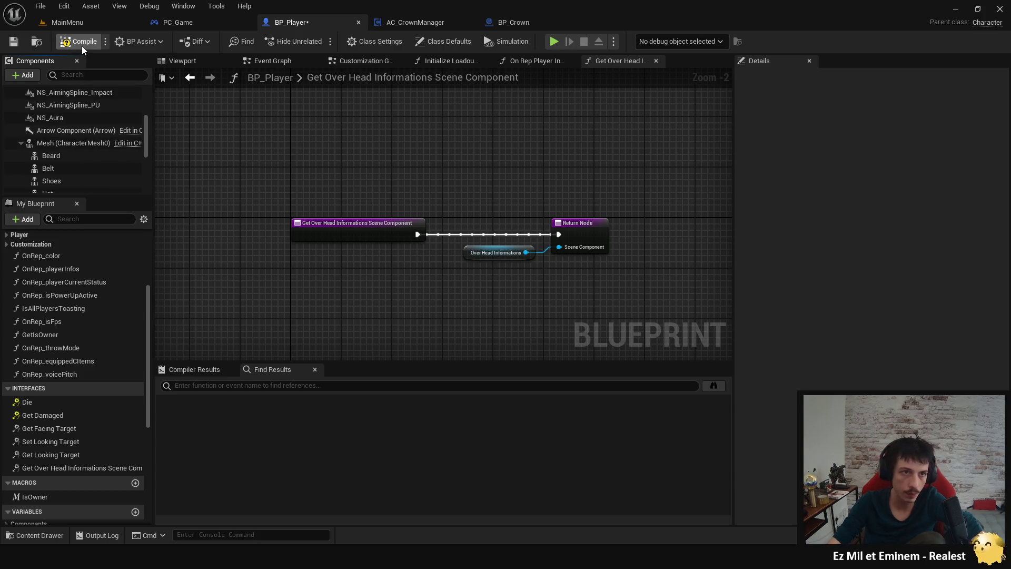
left_click(84, 43)
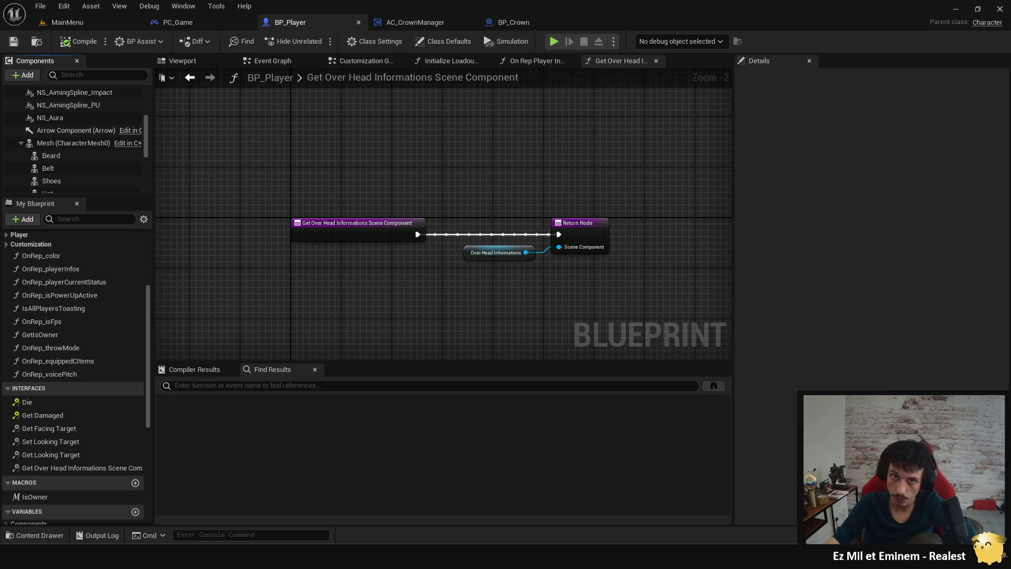
Step: Switch to AC_CrownManager and frame the QuickDisplay, Display and Update nodes in its Event Graph
left_click(397, 26)
mouse_move(556, 210)
left_mouse_down()
mouse_move(462, 218)
mouse_move(508, 258)
left_mouse_up()
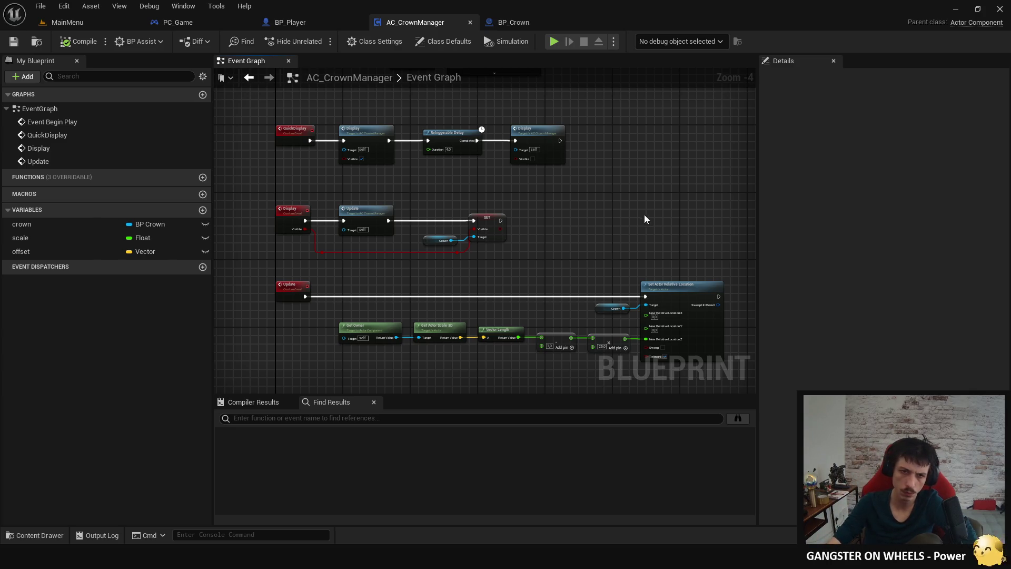
Step: Return to the level editor and open the Lobby map from the Level folder
left_click_drag(648, 220, 627, 189)
left_click(613, 42)
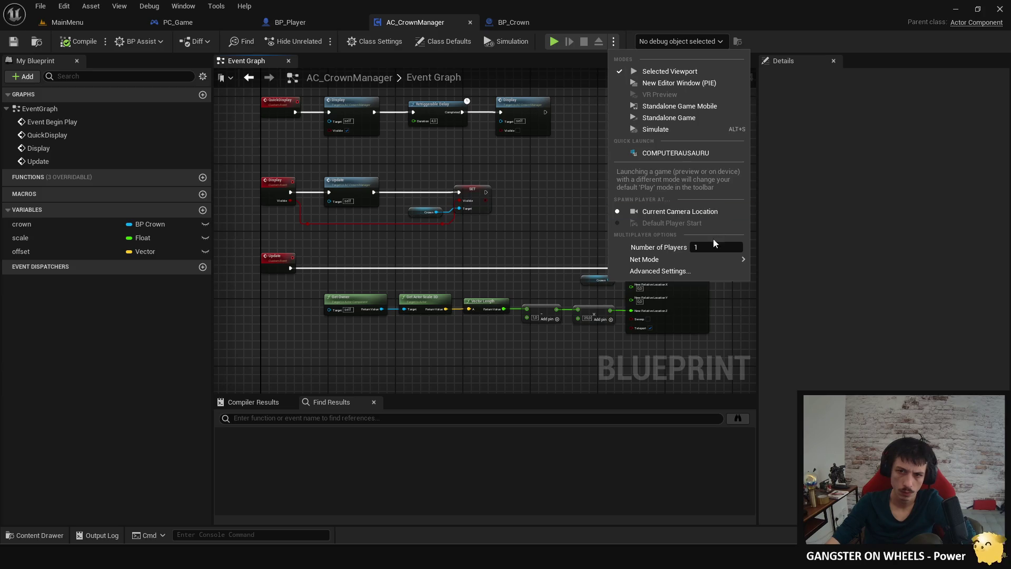
left_click(67, 22)
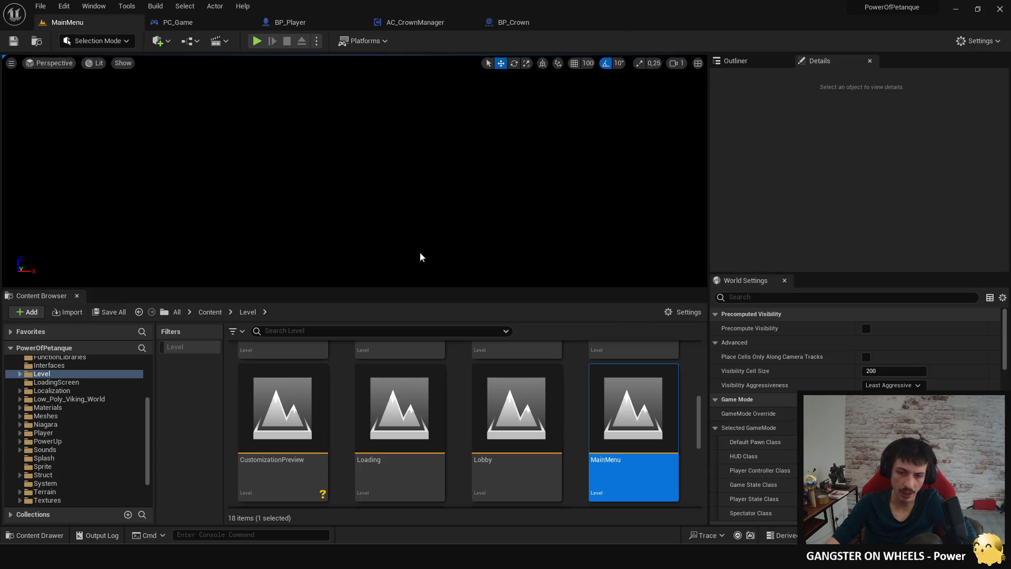
mouse_move(506, 429)
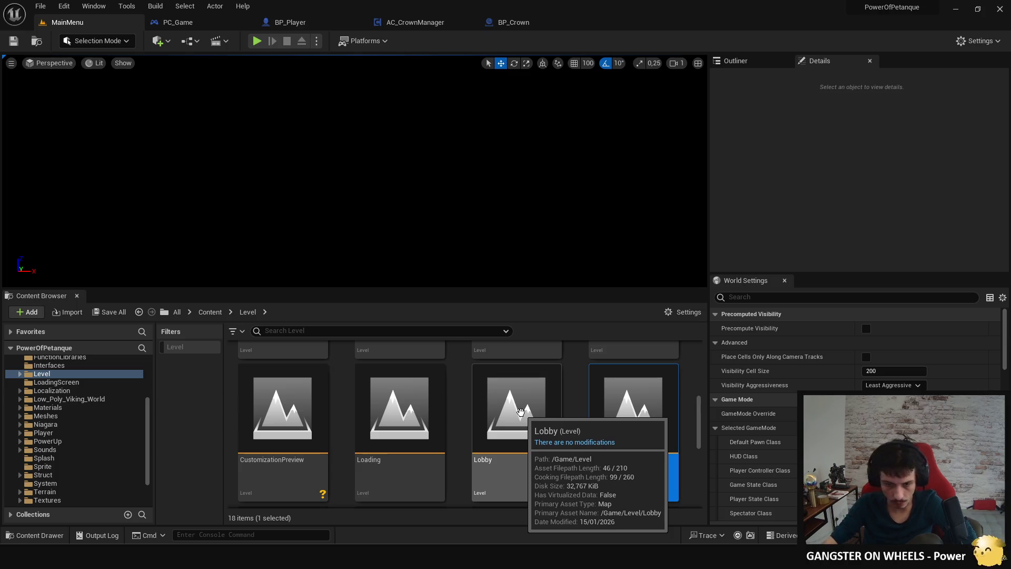
double_click(520, 412)
Step: Play the Lobby level in a larger viewport, check Match settings, go back and start the match
left_click(257, 41)
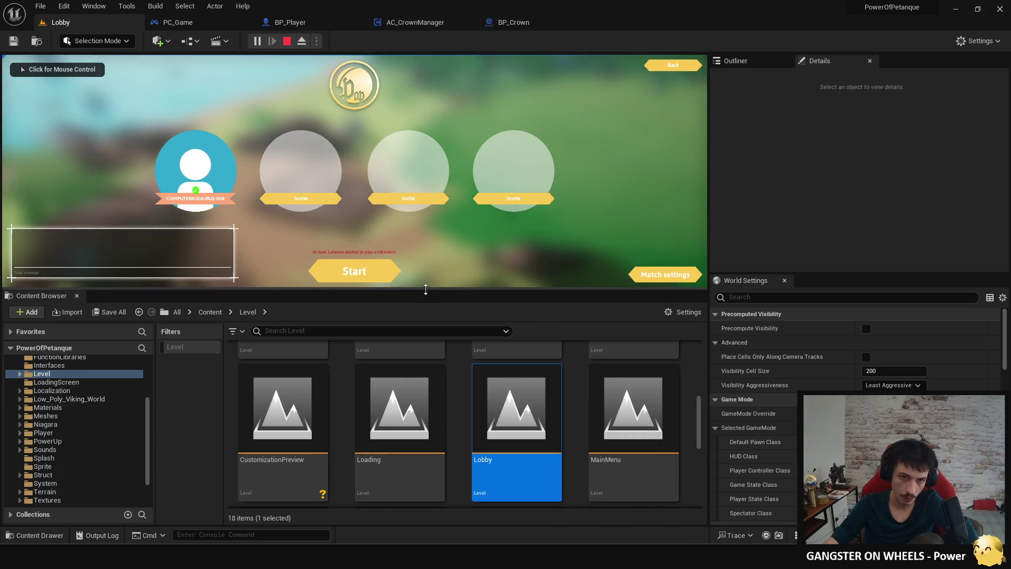
left_click_drag(426, 289, 438, 418)
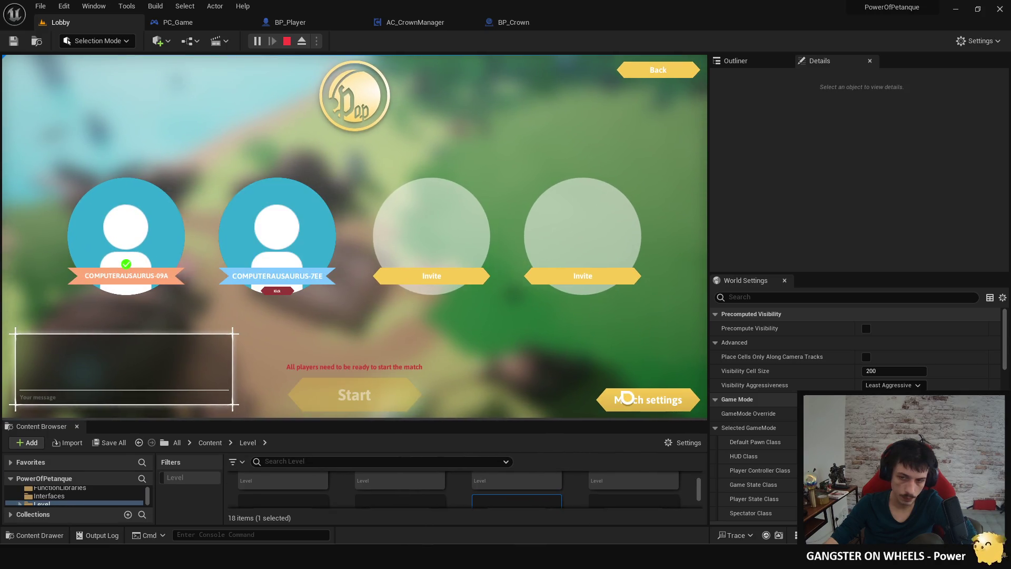
left_click(627, 399)
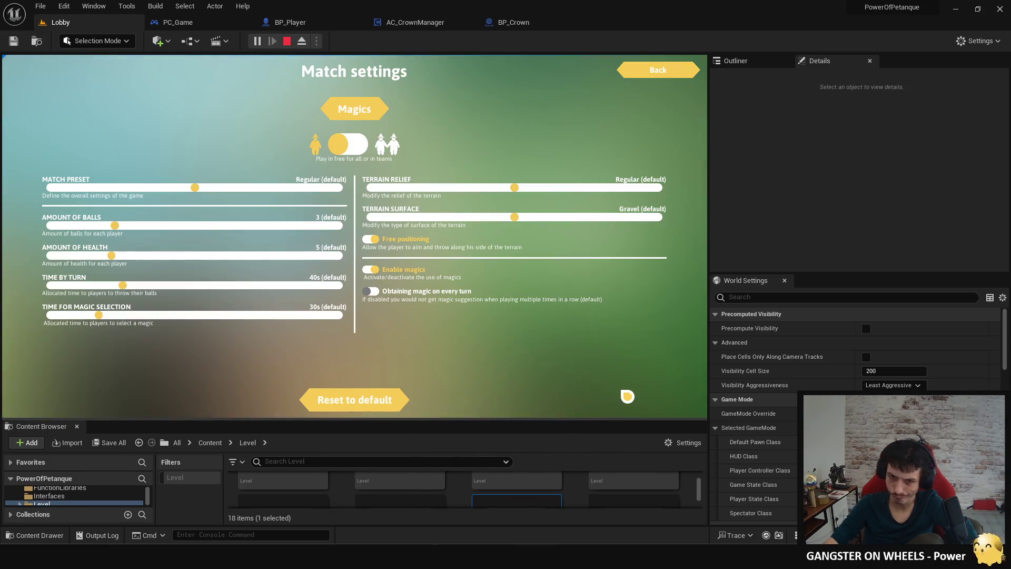
left_click(641, 77)
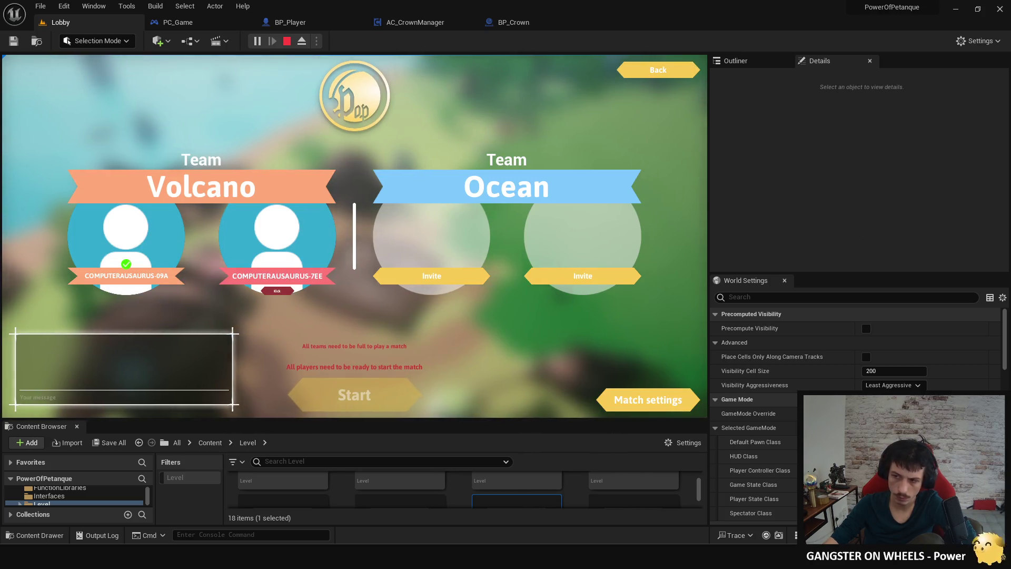
left_click(369, 390)
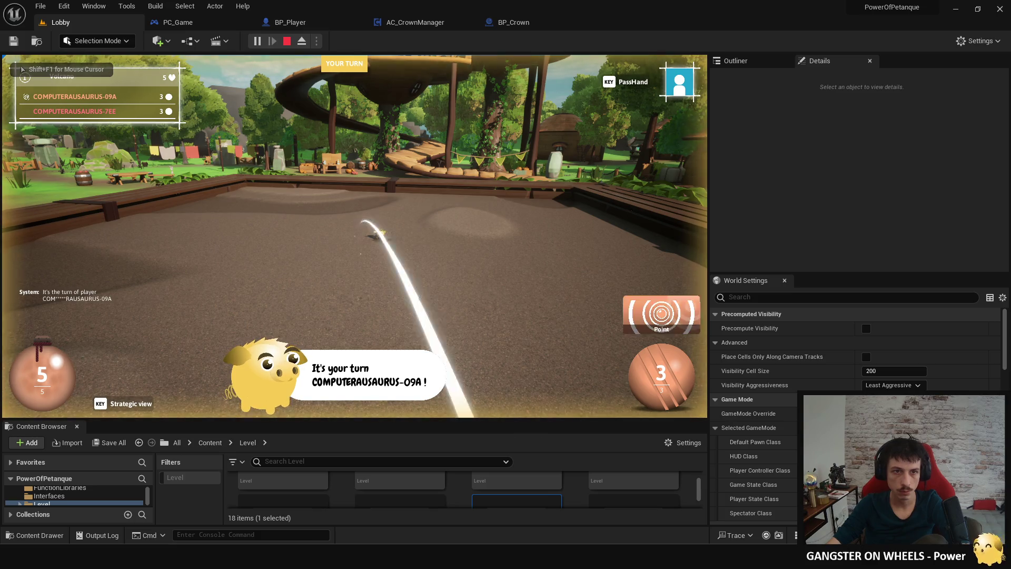
Step: Aim and throw the first ball onto the court
key("super")
left_click(66, 305)
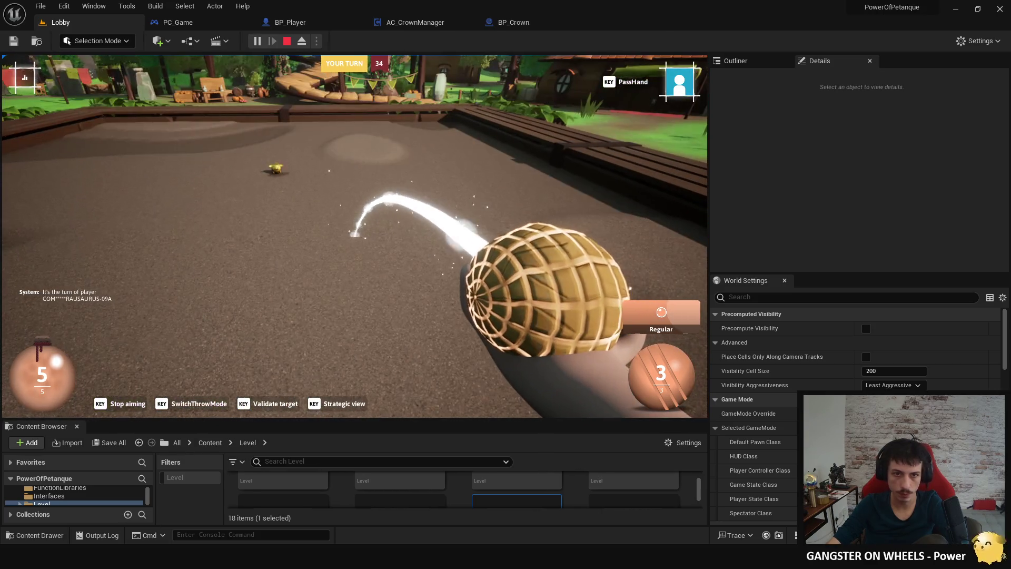
left_click(354, 236)
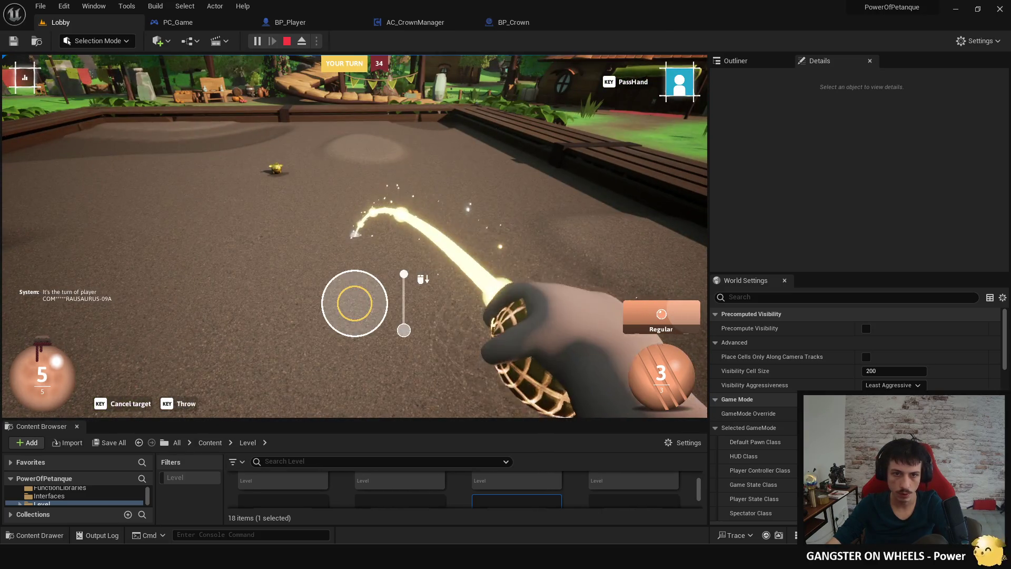
left_click(354, 236)
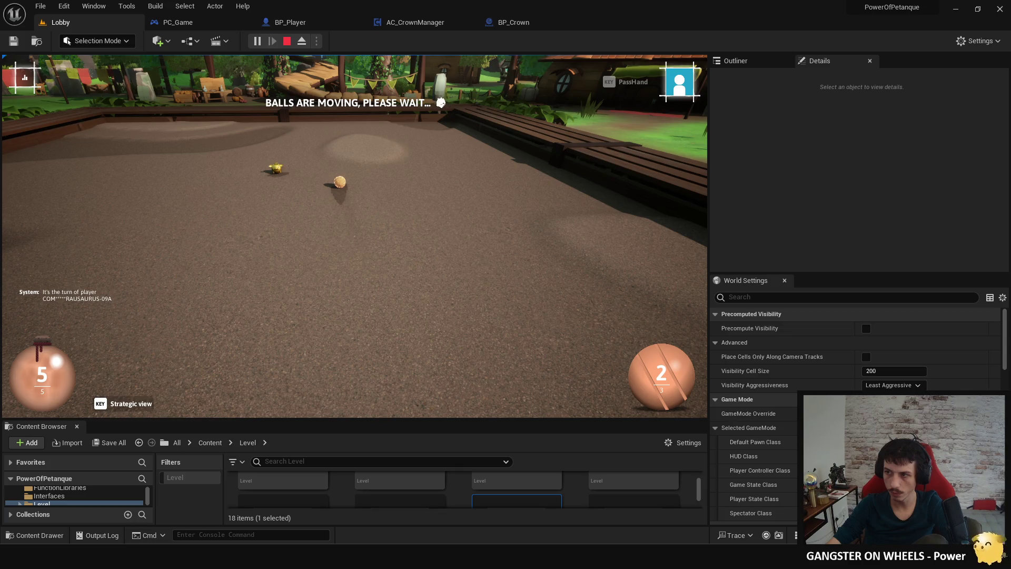
key("super")
key("super")
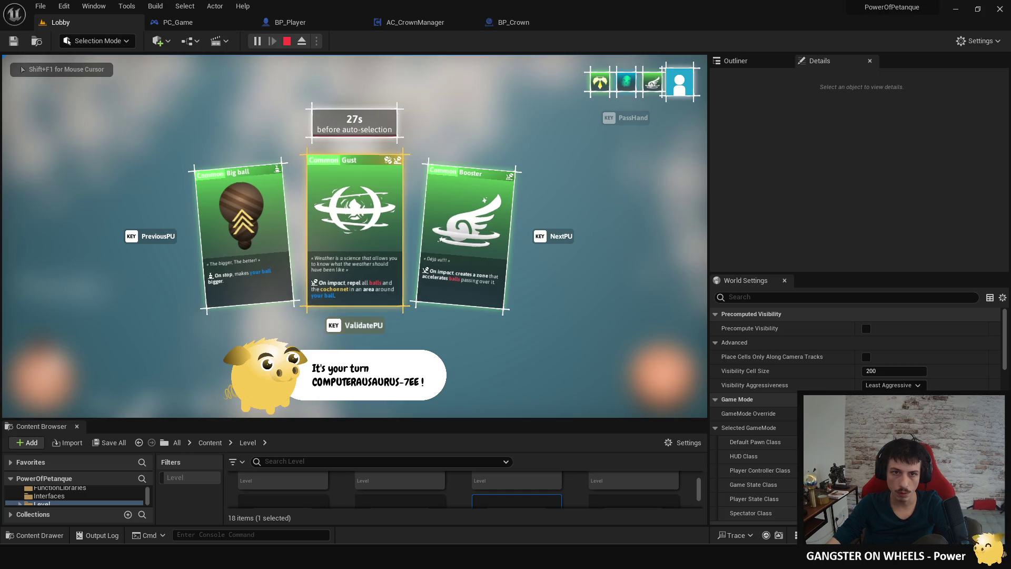
Step: Select and confirm the Gust power-up, then advance the second player's turn to aiming
key("super")
key("super")
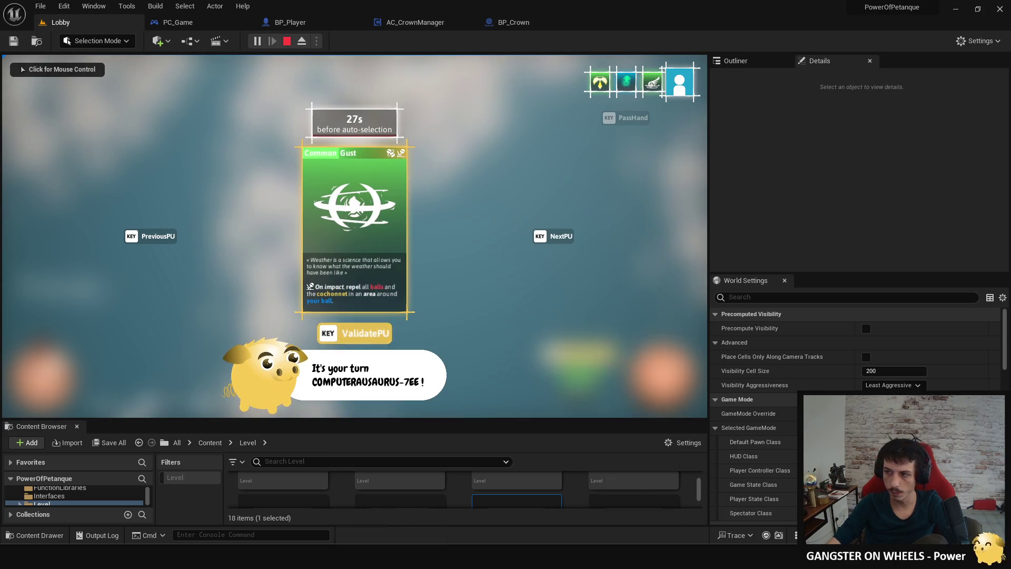
key("super")
key("super")
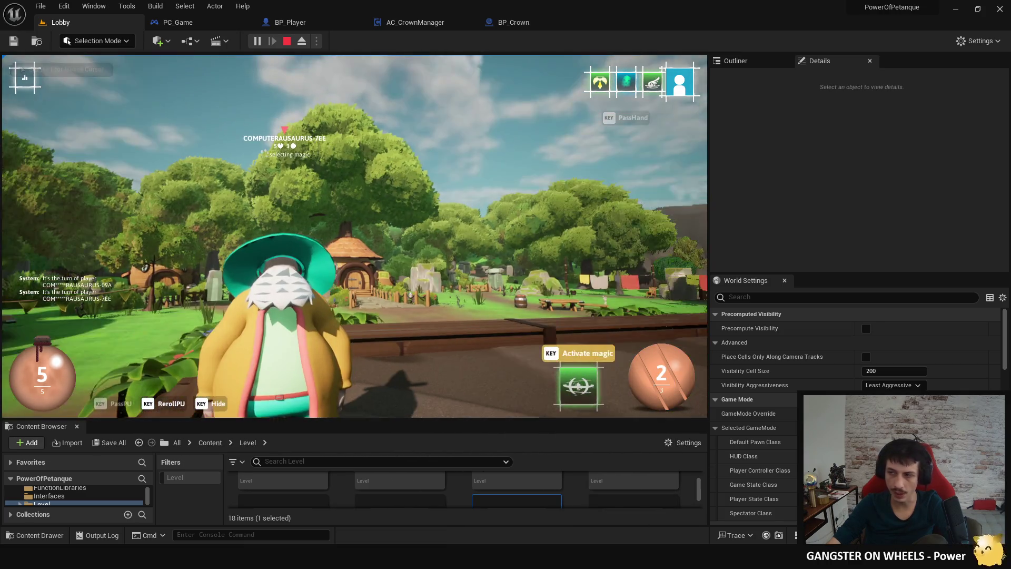
key("super")
key("super")
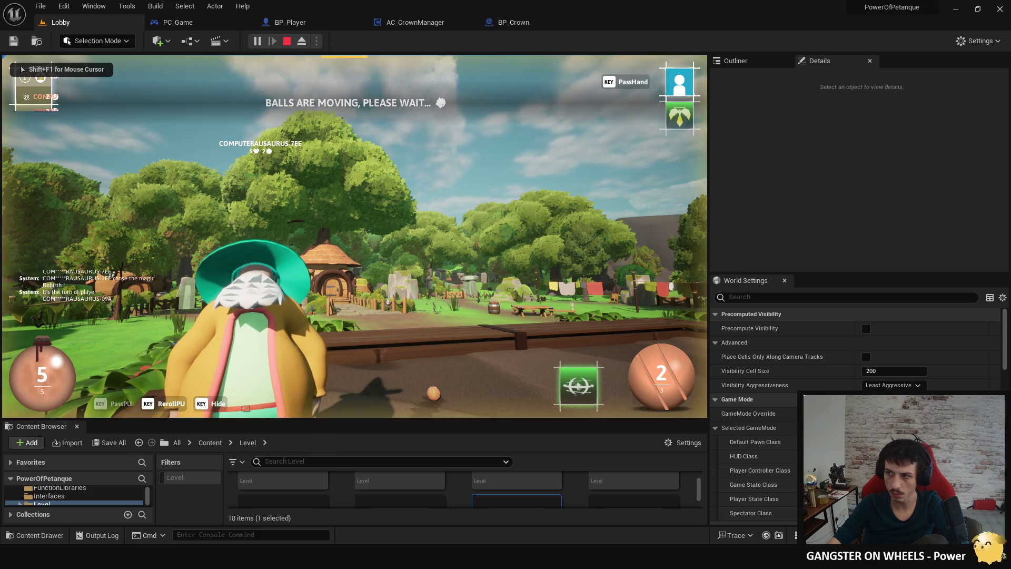
key("super")
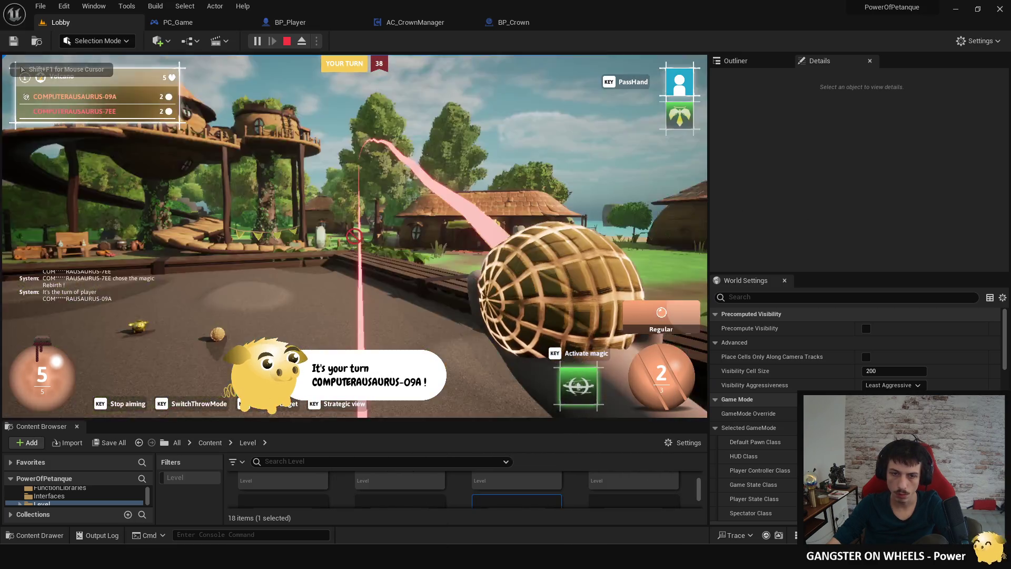
Step: Throw the first player's remaining balls, one at a locked target, then stop the play session with Esc
left_click(354, 236)
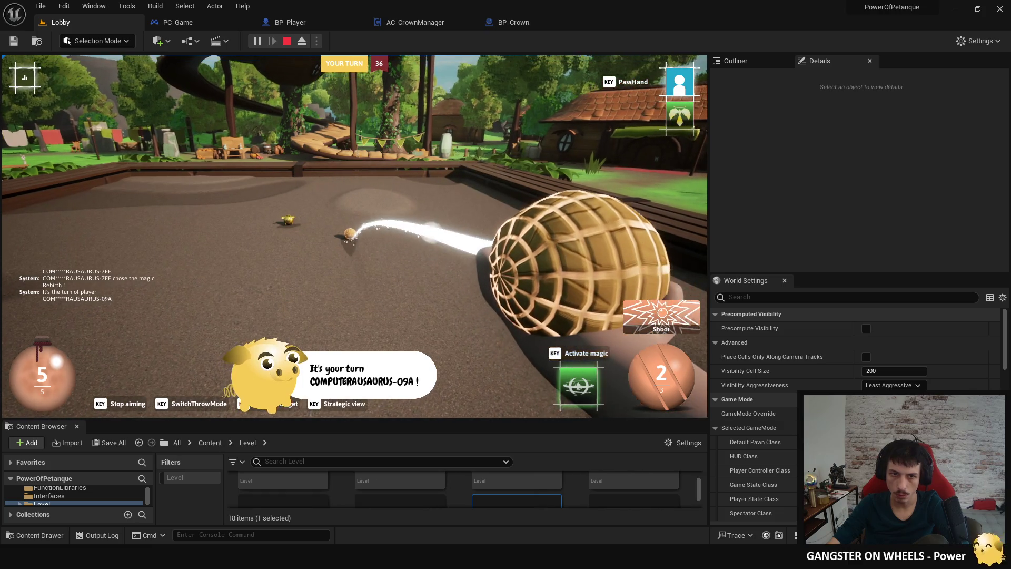
left_click(354, 303)
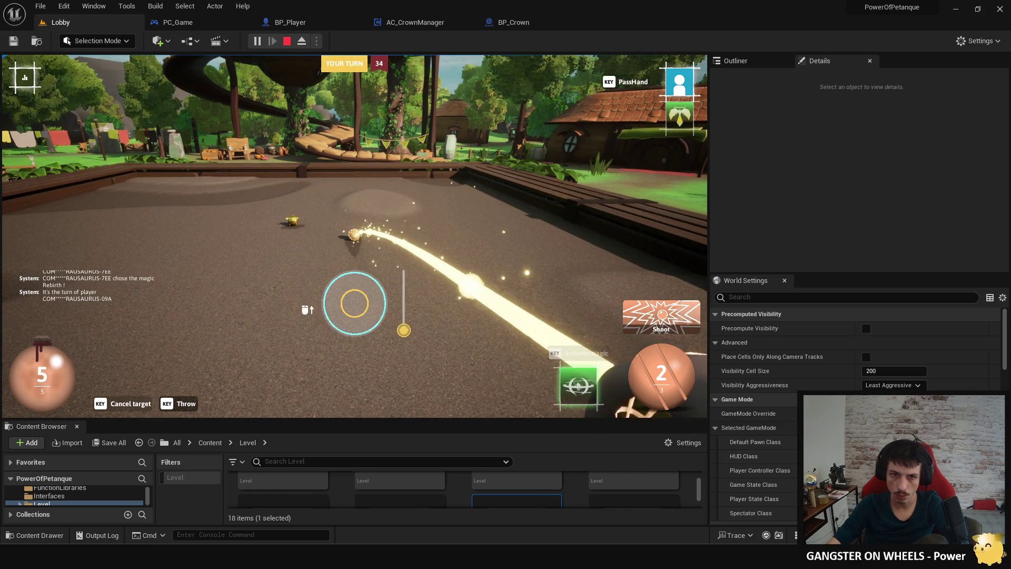
left_click(354, 303)
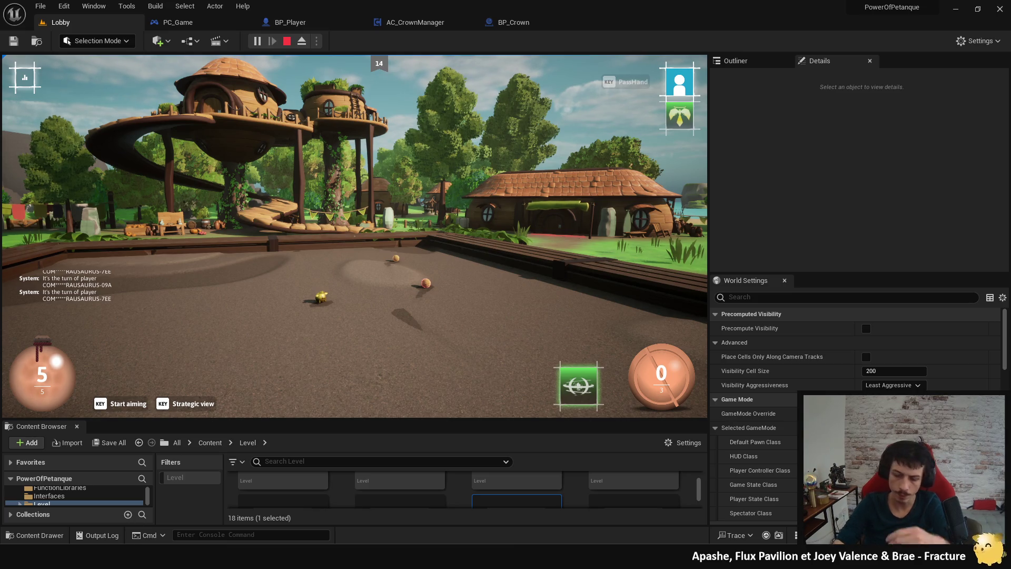
key("Escape")
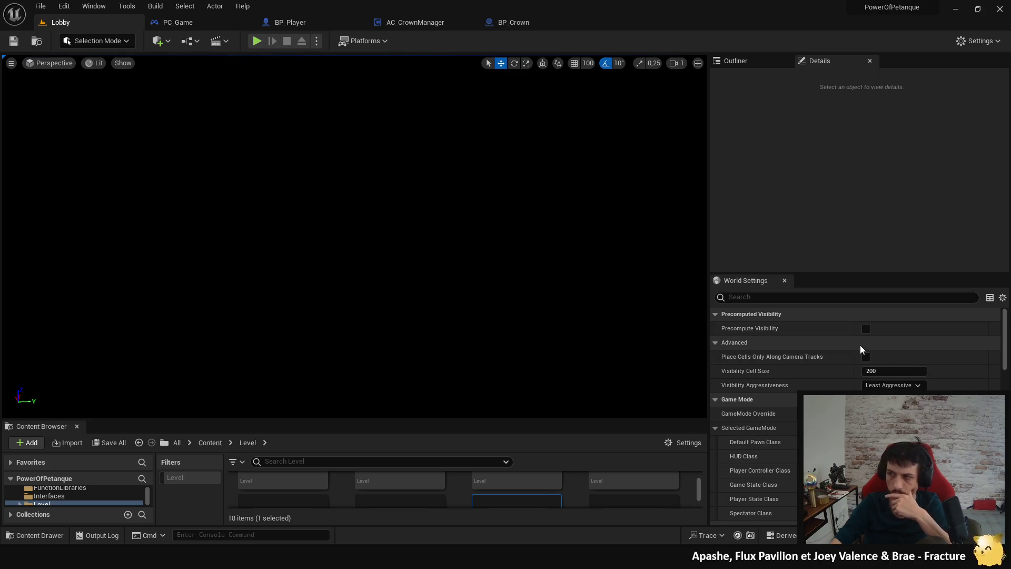
Step: Glance over AC_CrownManager's Update chain, then return to BP_Player's Get Over Head Informations Scene Component graph
left_click(207, 29)
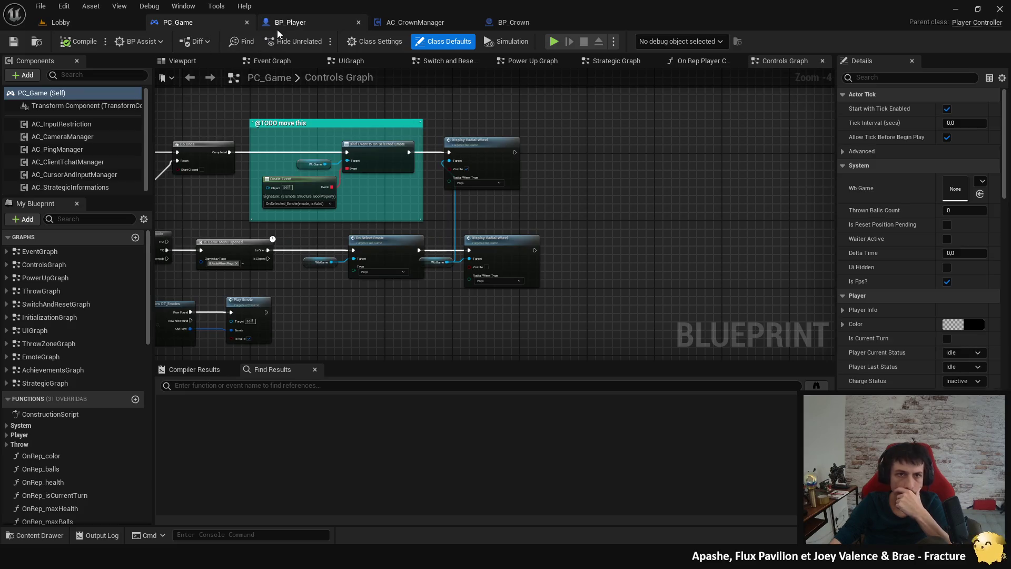
left_click(299, 28)
left_click(390, 24)
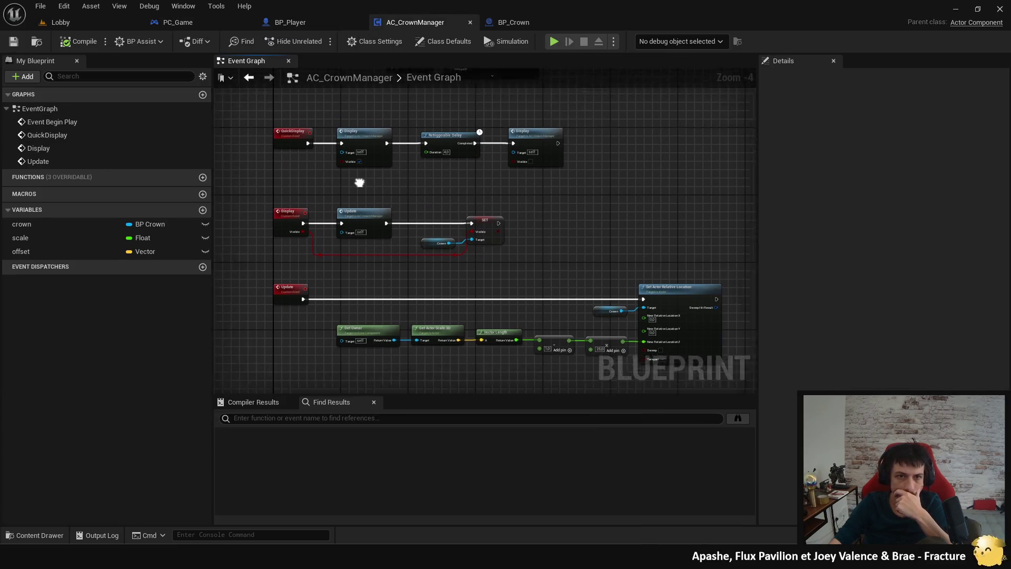
mouse_move(313, 224)
left_mouse_down()
mouse_move(314, 94)
mouse_move(315, 390)
mouse_move(325, 287)
mouse_move(303, 129)
left_mouse_up()
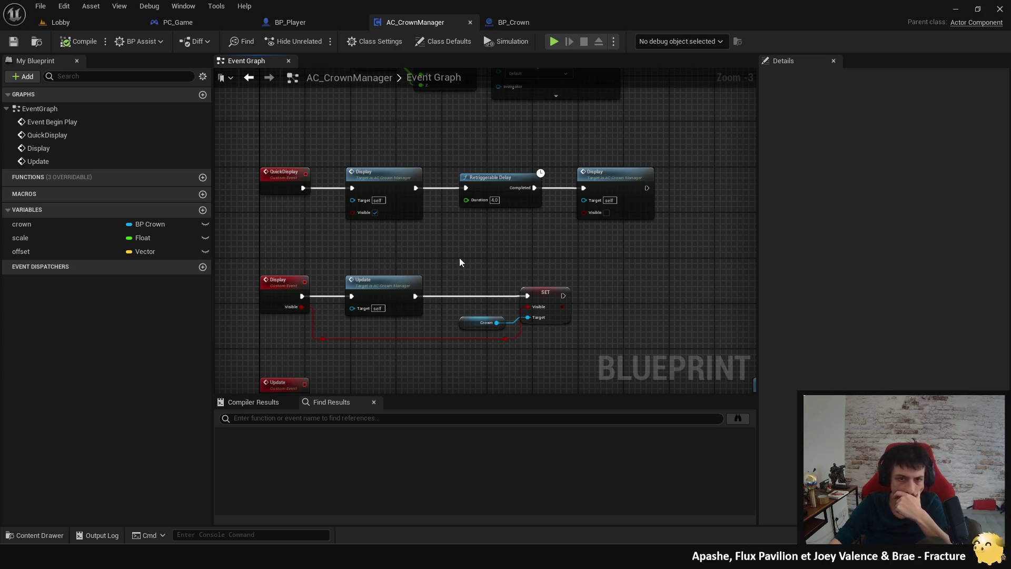
mouse_move(455, 253)
left_mouse_down()
mouse_move(435, 142)
mouse_move(443, 237)
left_mouse_up()
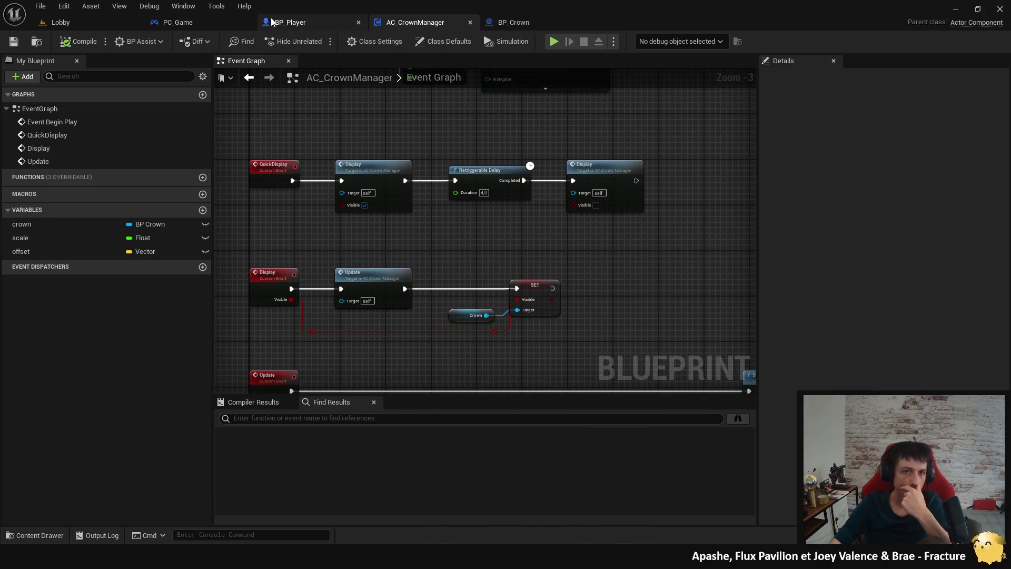
left_click(281, 24)
scroll(56, 149, "down", 5)
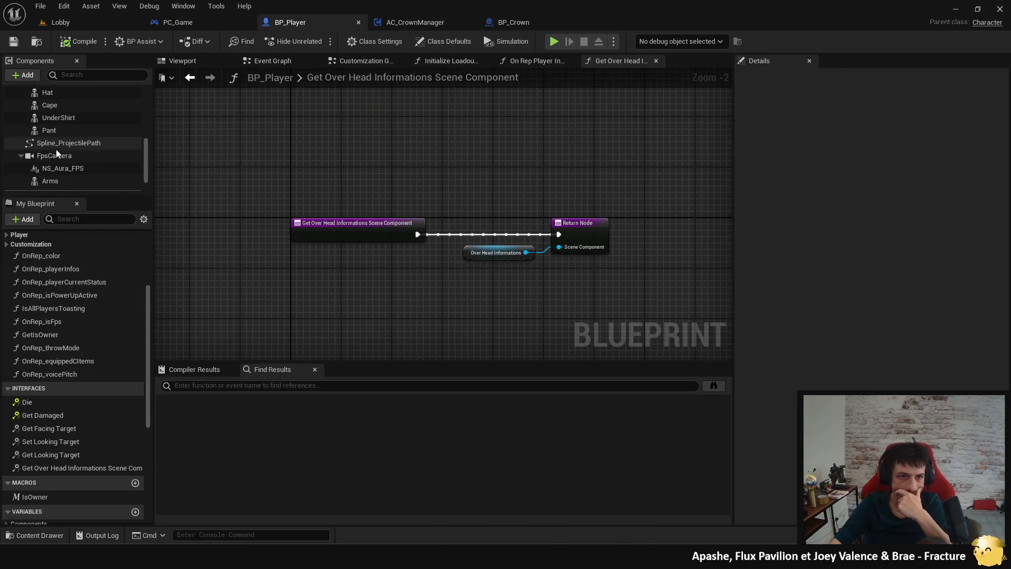
Step: Find references to AC_CrownManager in BP_Player and visit both matches near Display_Crown
right_click(77, 171)
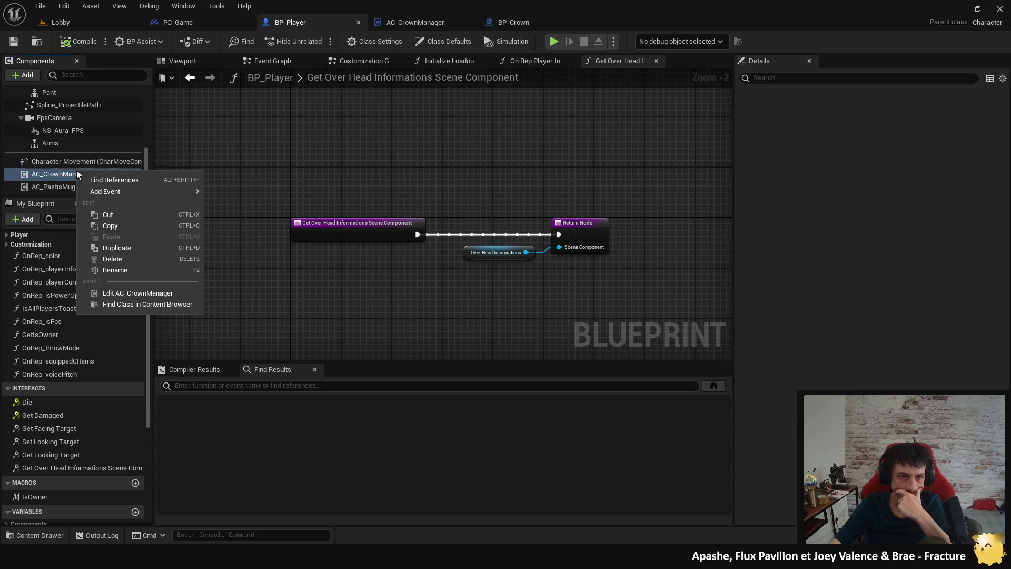
left_click(142, 180)
left_click(227, 413)
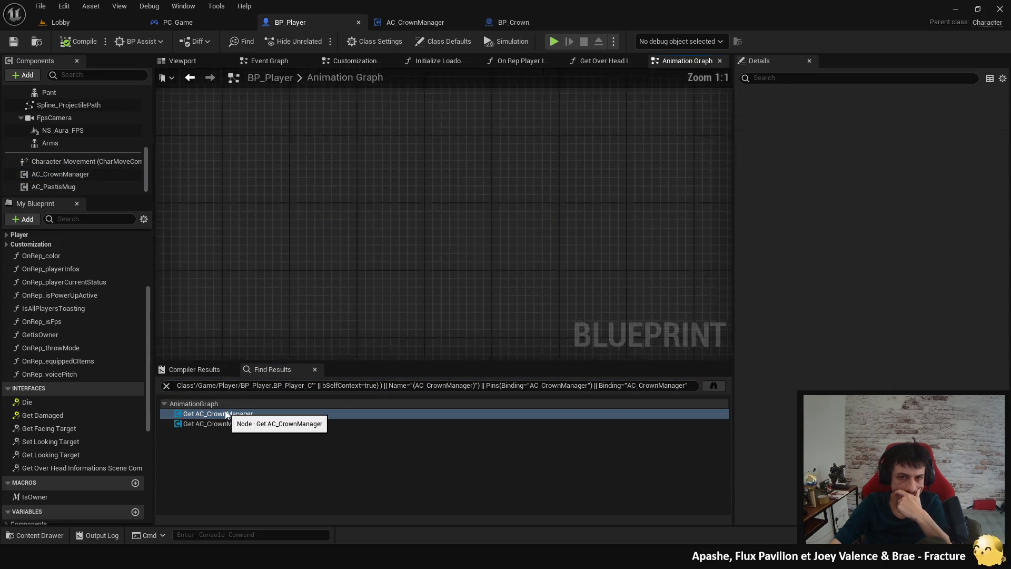
mouse_move(302, 245)
left_mouse_down()
mouse_move(841, 233)
mouse_move(767, 234)
left_mouse_up()
left_click(257, 421)
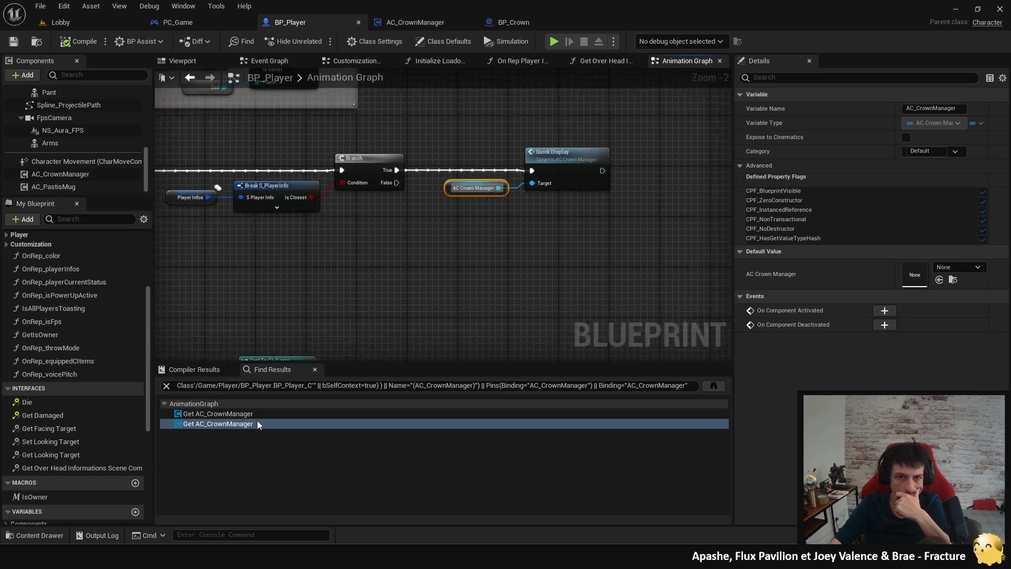
left_click_drag(420, 248, 383, 173)
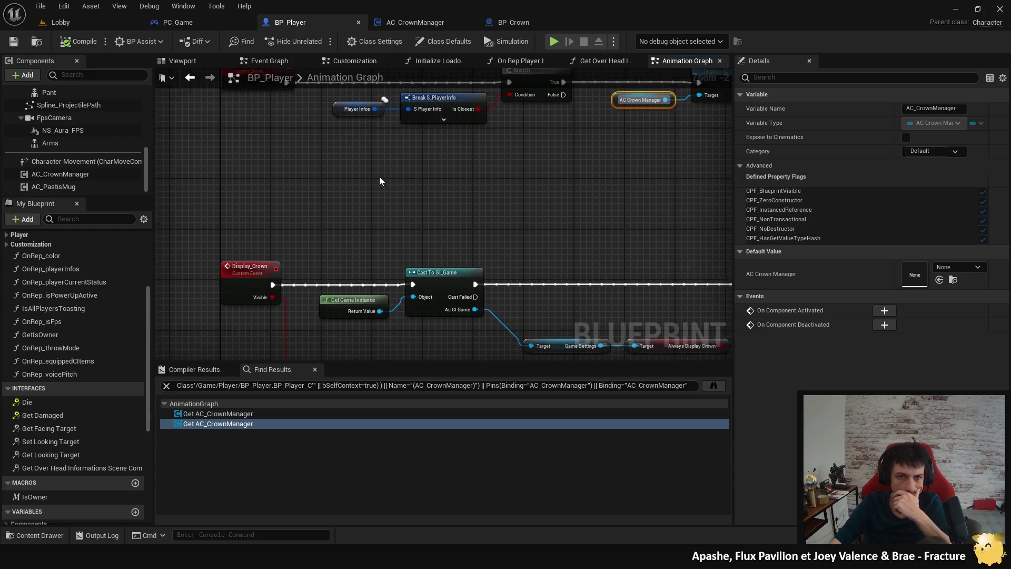
scroll(273, 271, "down", 1)
Step: Find Display_Crown references, open the UIGraph call, and delete the stray Player Current Status node
right_click(274, 272)
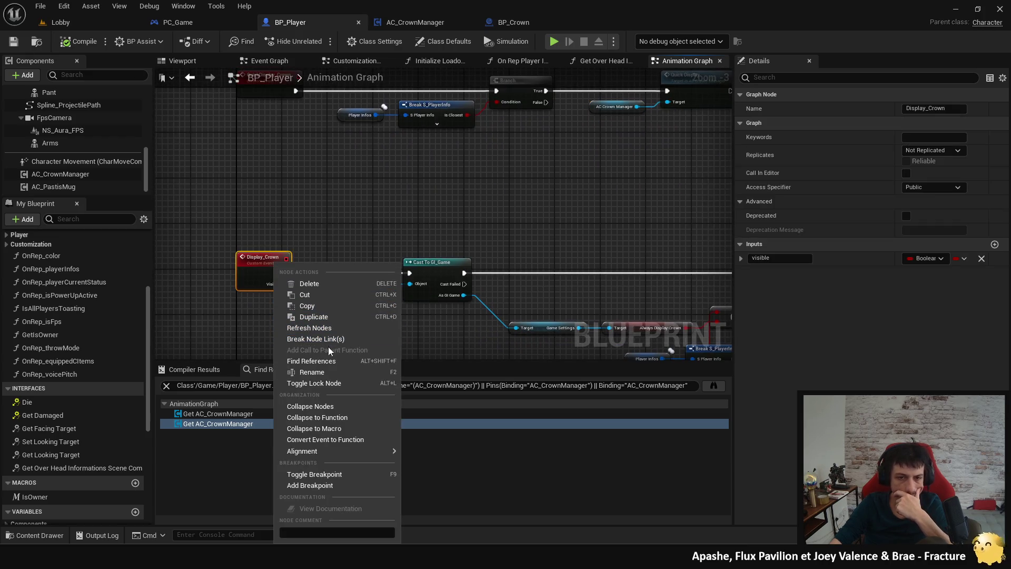
left_click(321, 359)
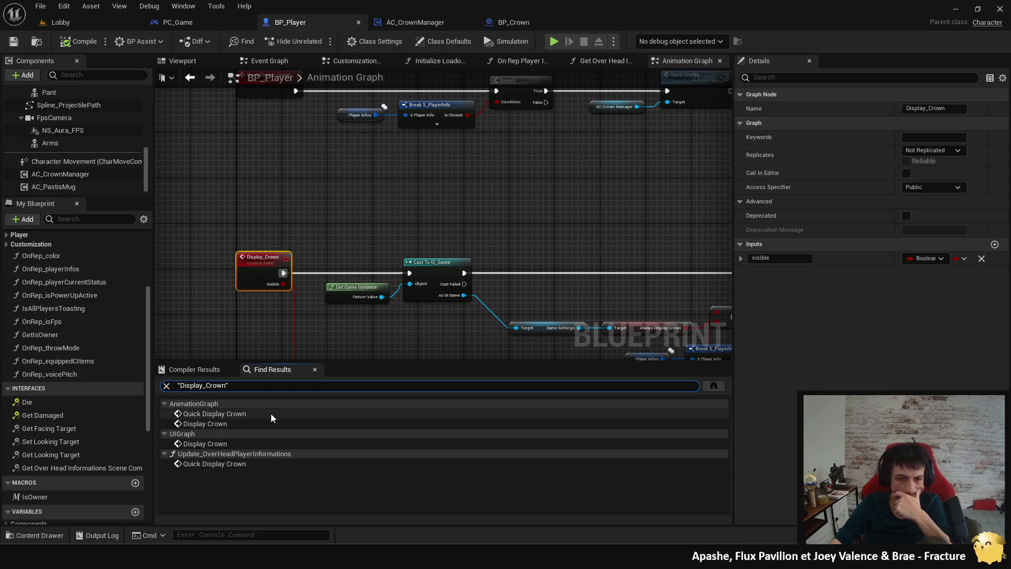
left_click(222, 414)
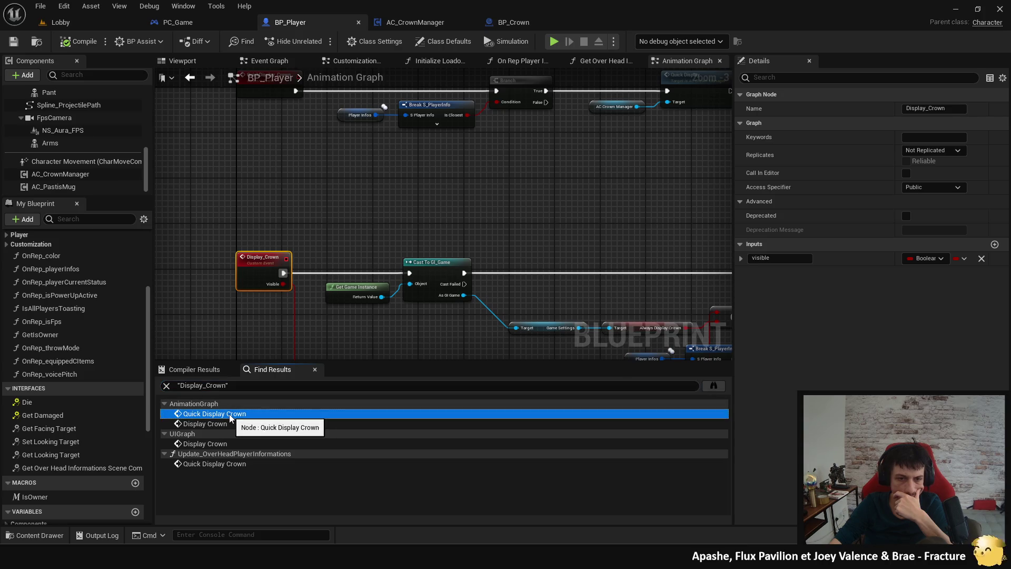
left_click(217, 424)
left_click(220, 443)
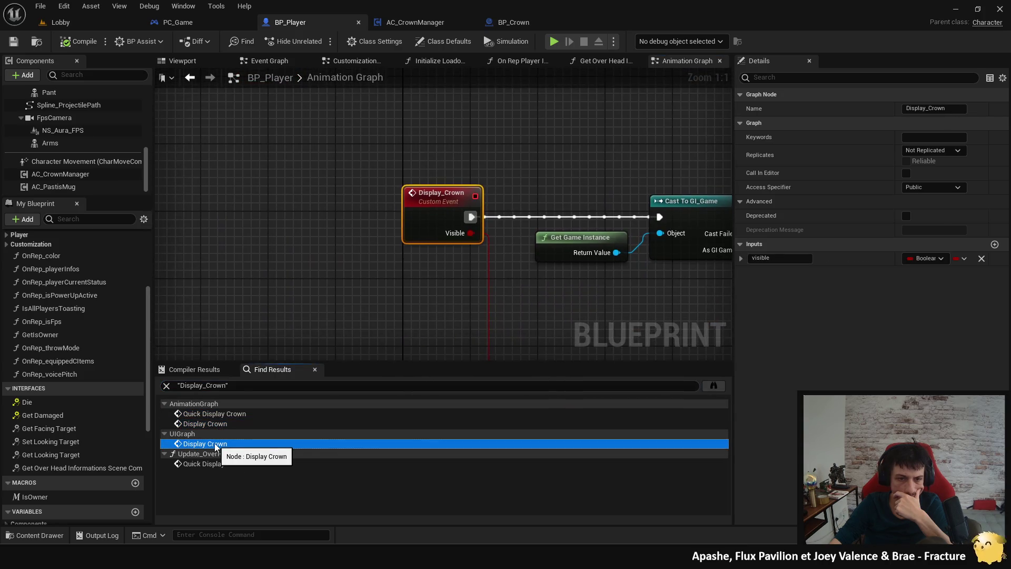
scroll(602, 274, "down", 3)
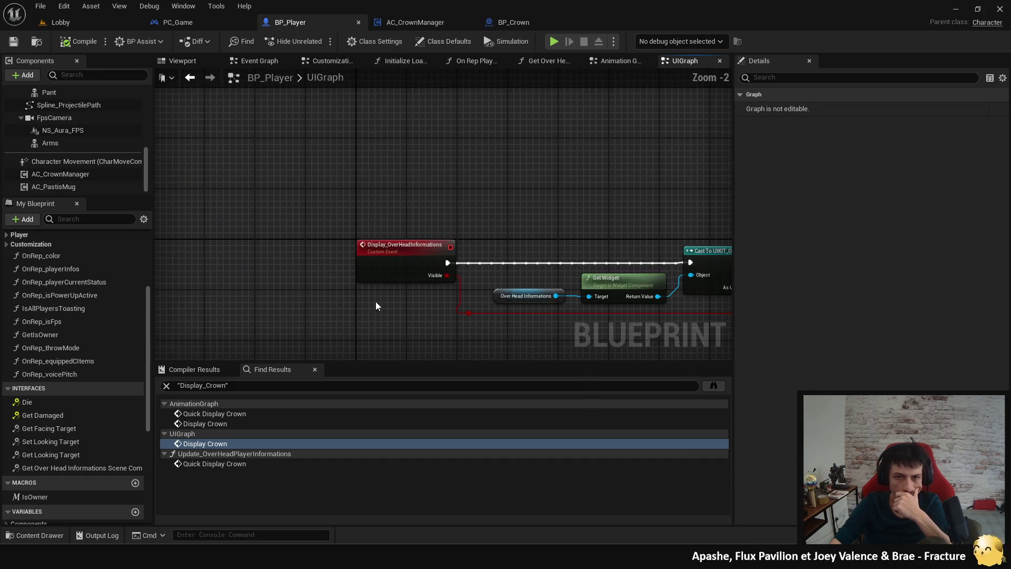
scroll(420, 257, "up", 2)
mouse_move(294, 285)
left_mouse_down()
mouse_move(262, 305)
mouse_move(405, 286)
left_mouse_up()
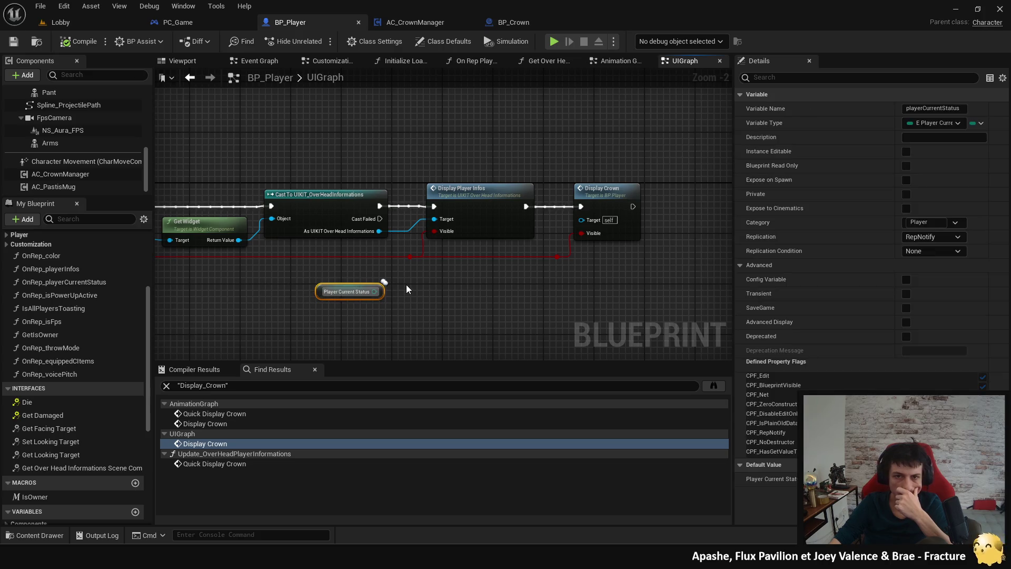
key("Delete")
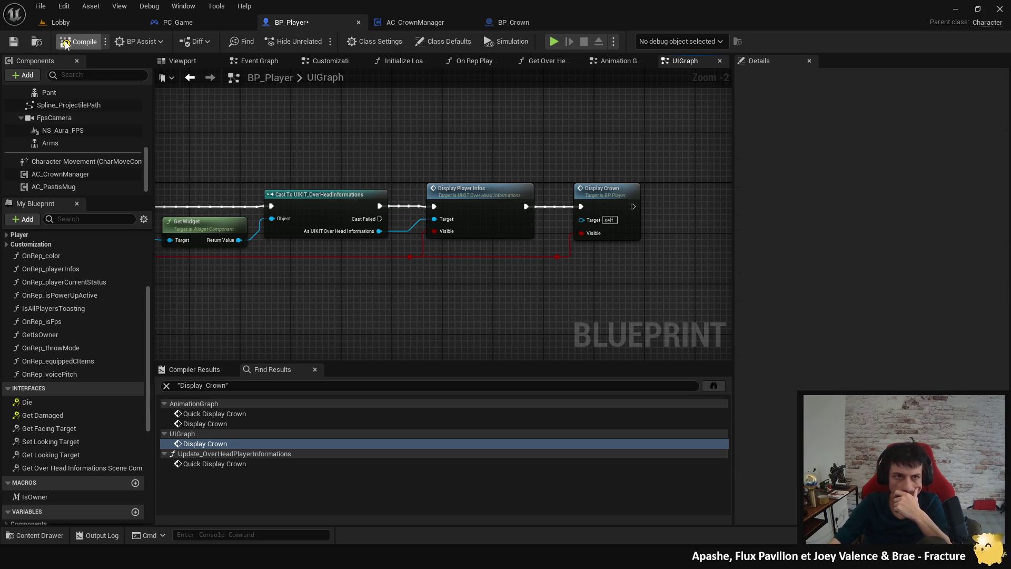
Step: Save BP_Player and inspect the Display_Crown event's isClosest condition and Break S_PlayerInfo pins
key("ctrl+s")
mouse_move(459, 302)
left_mouse_down()
mouse_move(639, 305)
mouse_move(364, 302)
mouse_move(603, 289)
mouse_move(483, 296)
mouse_move(429, 312)
mouse_move(320, 311)
left_mouse_up()
double_click(639, 224)
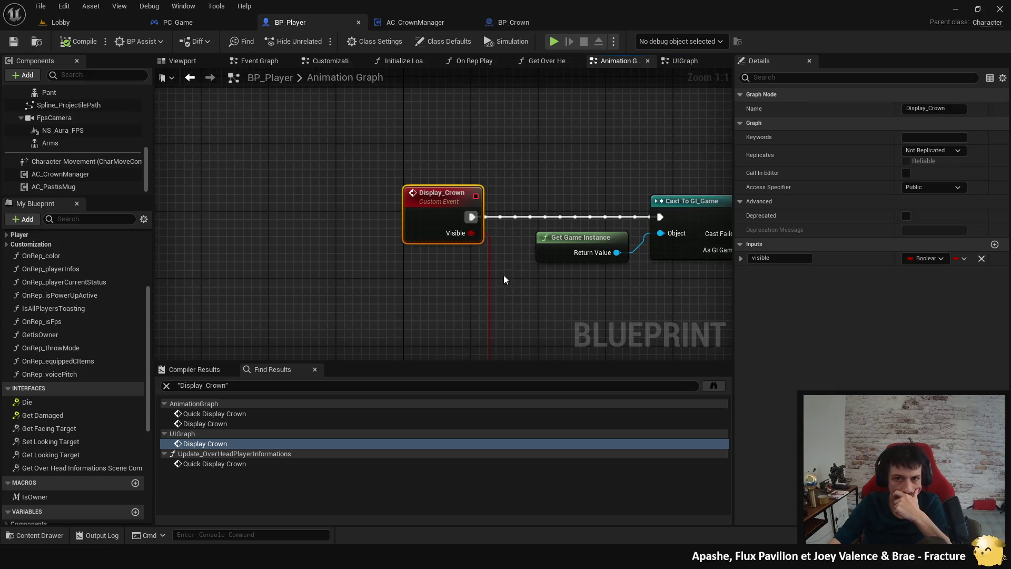
left_click_drag(507, 276, 339, 280)
scroll(459, 299, "down", 1)
mouse_move(459, 300)
left_mouse_down()
mouse_move(278, 267)
mouse_move(254, 277)
left_mouse_up()
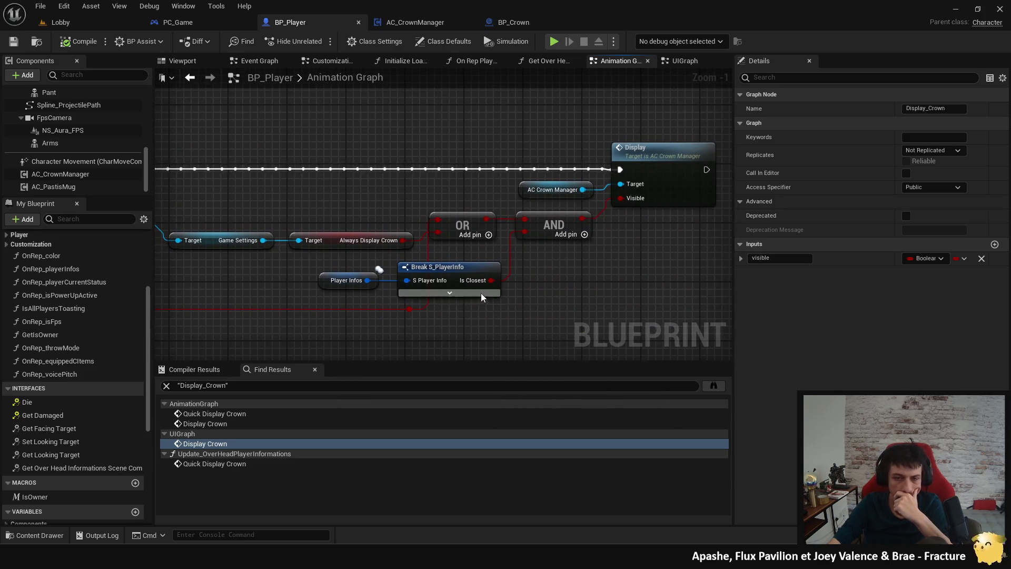
left_click(456, 274)
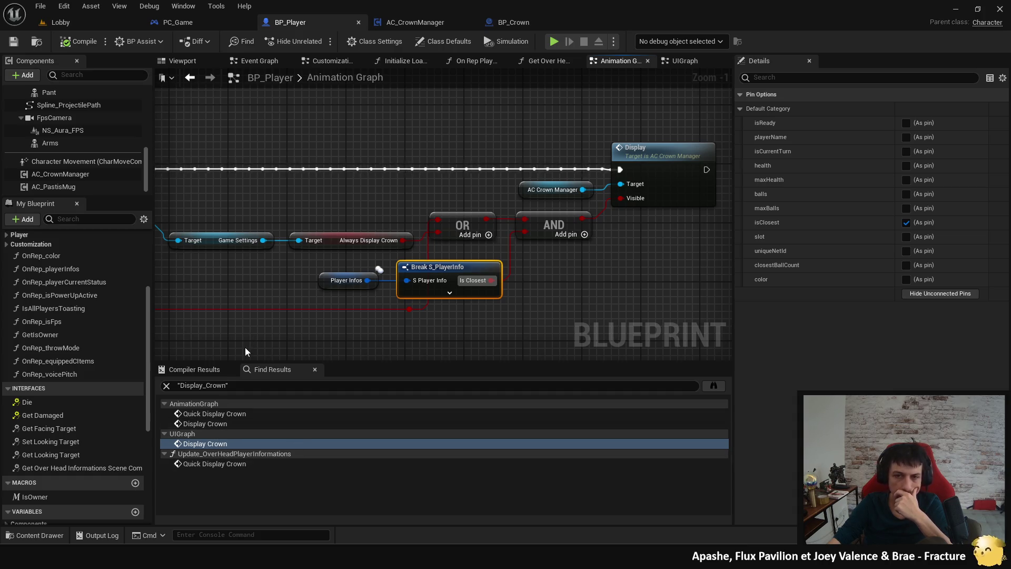
scroll(264, 291, "down", 3)
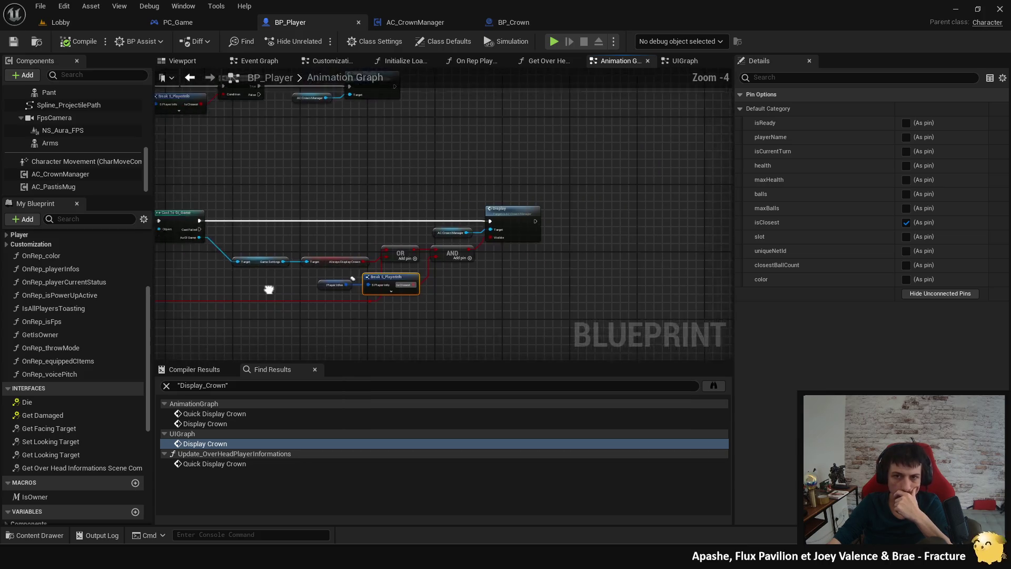
scroll(297, 219, "up", 2)
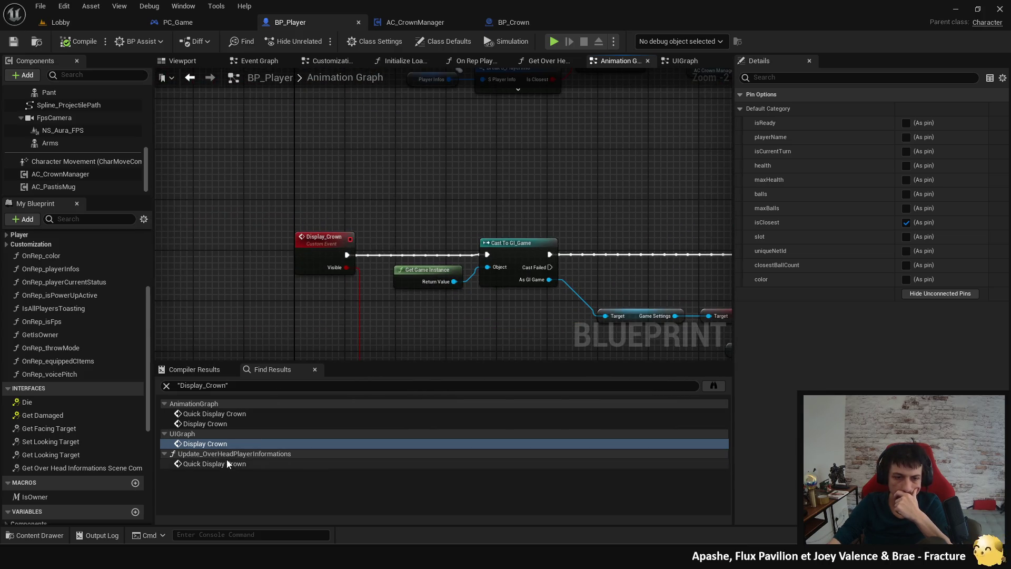
Step: Search Display_Crown references again, including across all blueprints, then close the results
left_click(327, 258)
right_click(327, 265)
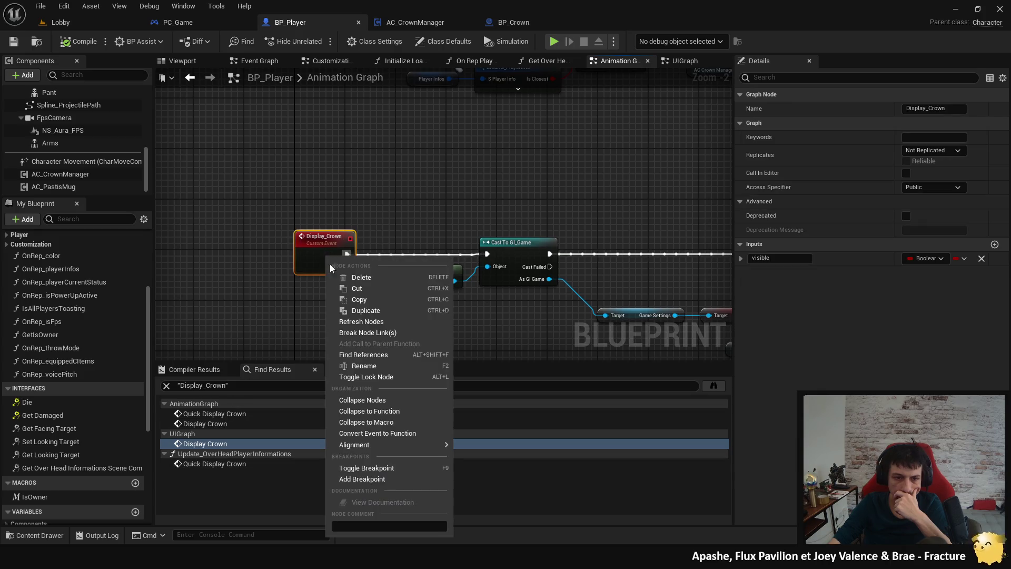
left_click(369, 355)
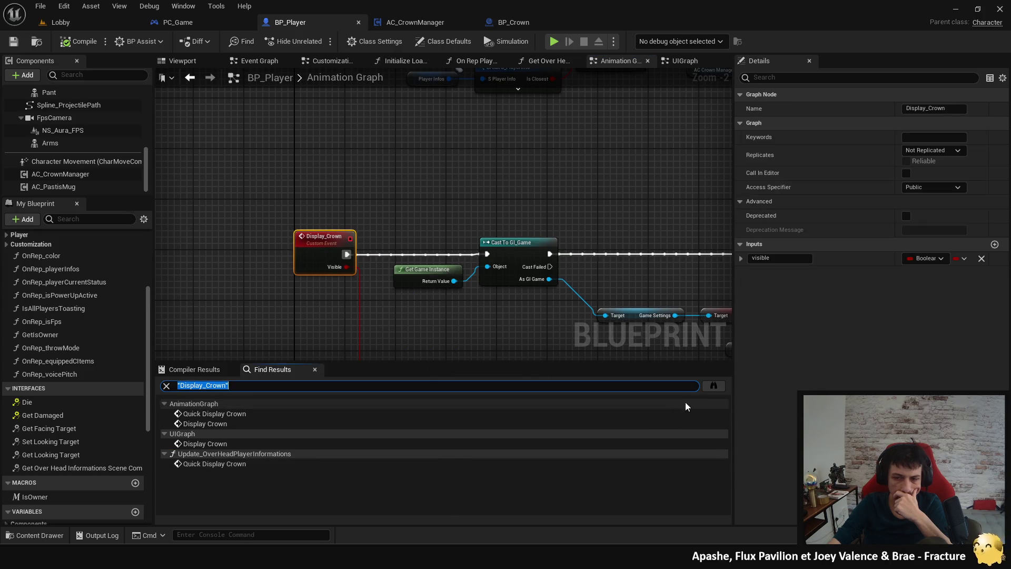
left_click(709, 389)
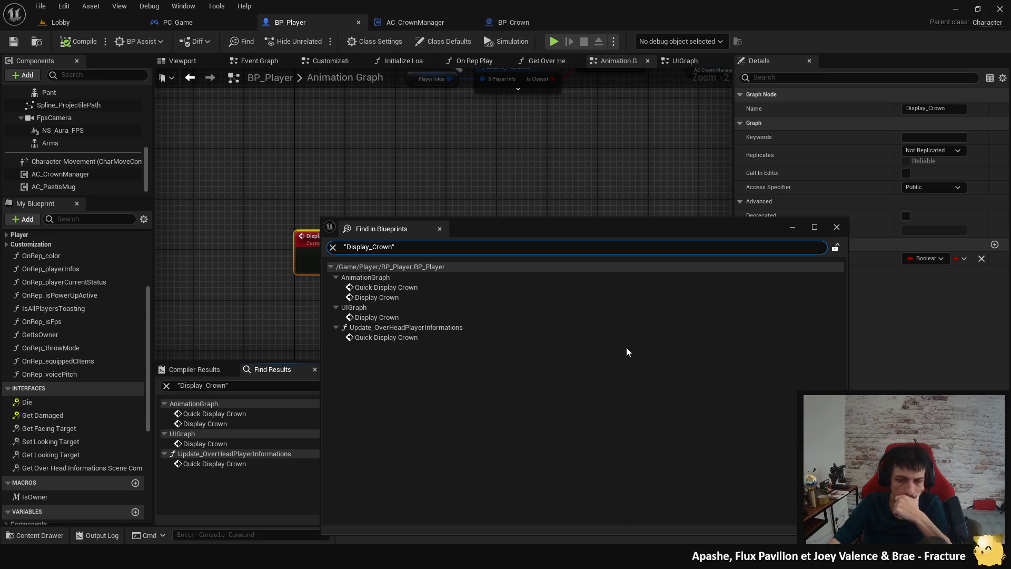
left_click(837, 227)
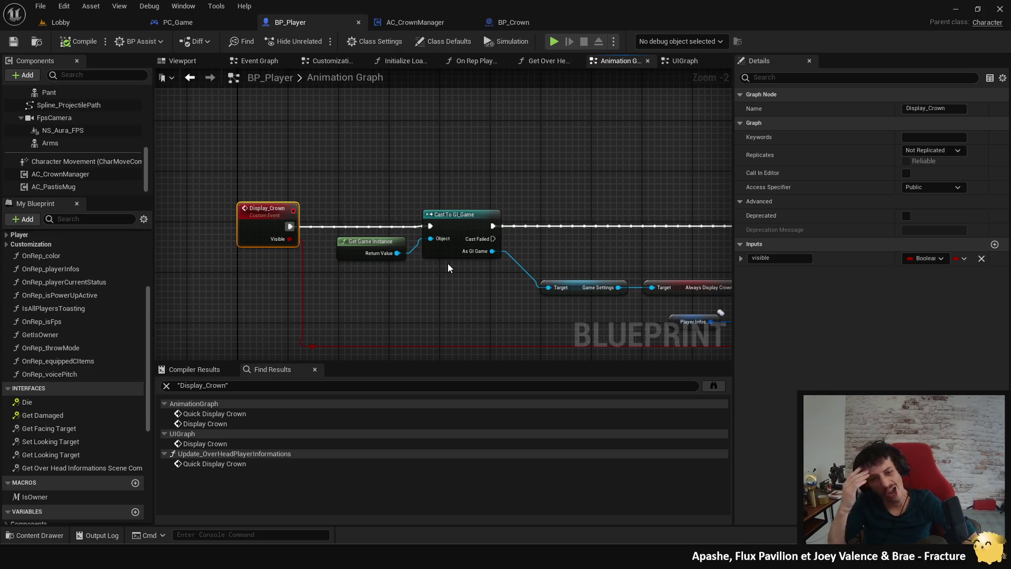
scroll(56, 359, "down", 5)
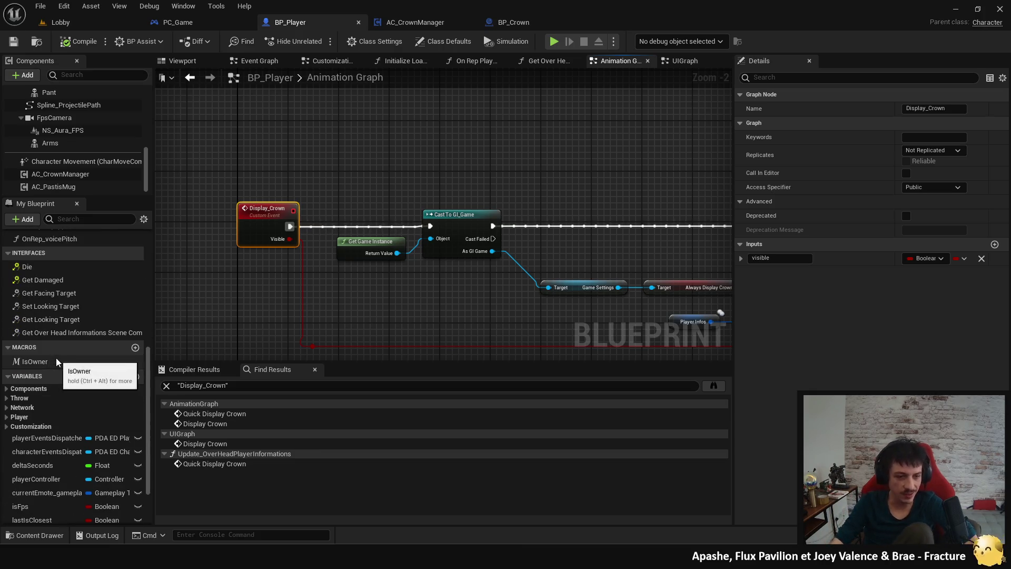
Step: Search 'isClosest' in BP_Player and then across all blueprints, reviewing the matches
type("isClosest")
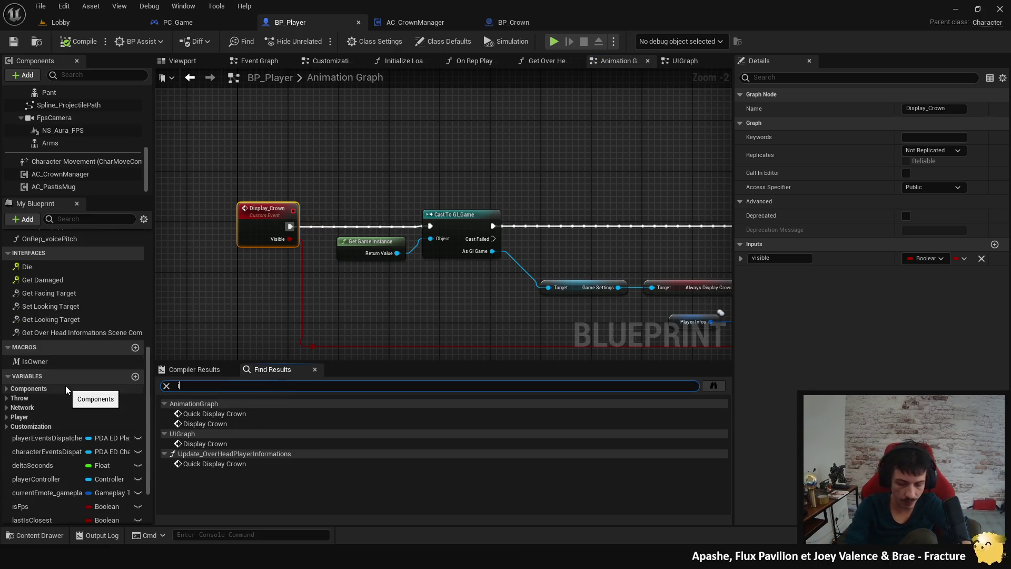
key("Return")
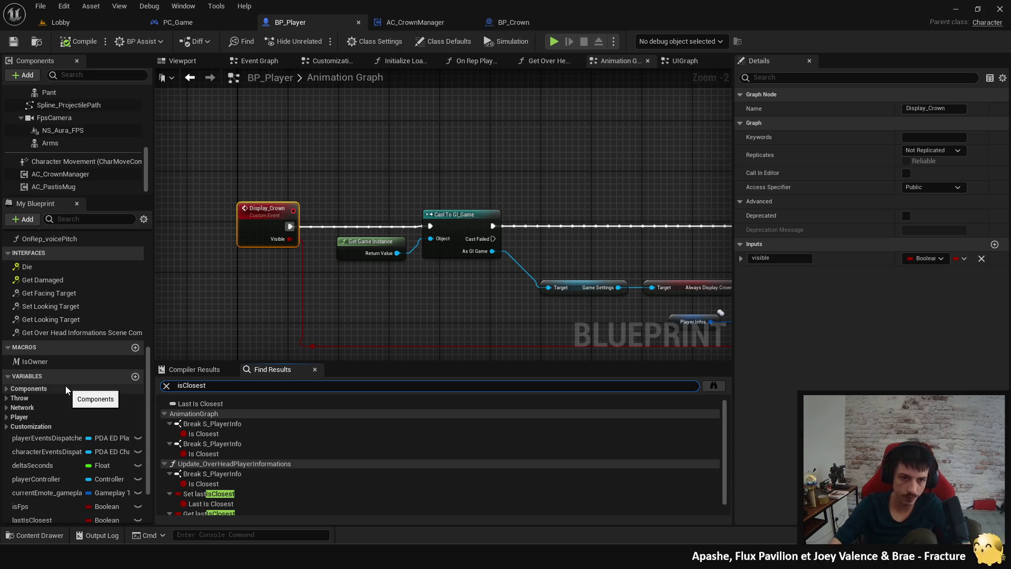
left_click(711, 386)
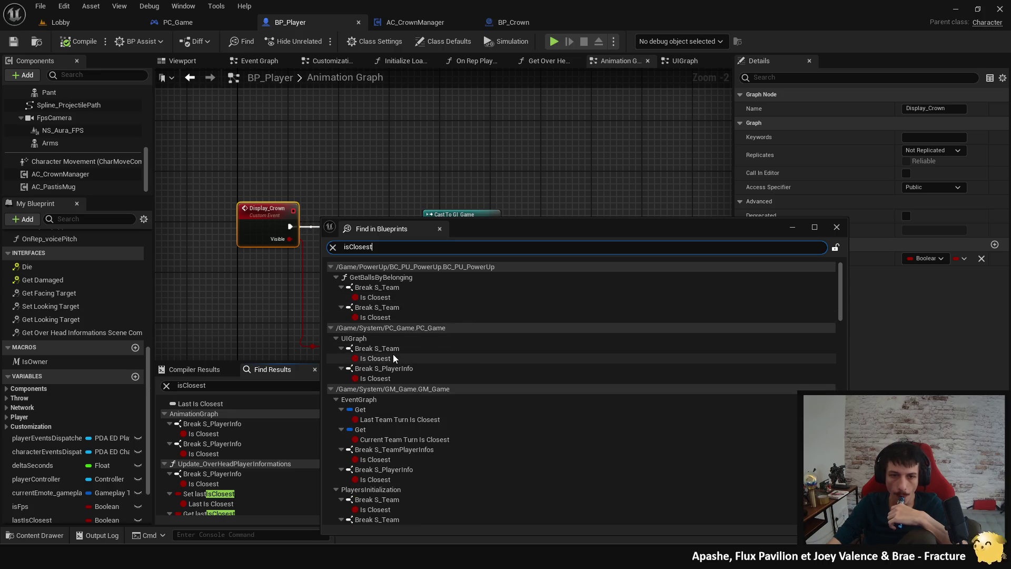
scroll(411, 362, "down", 3)
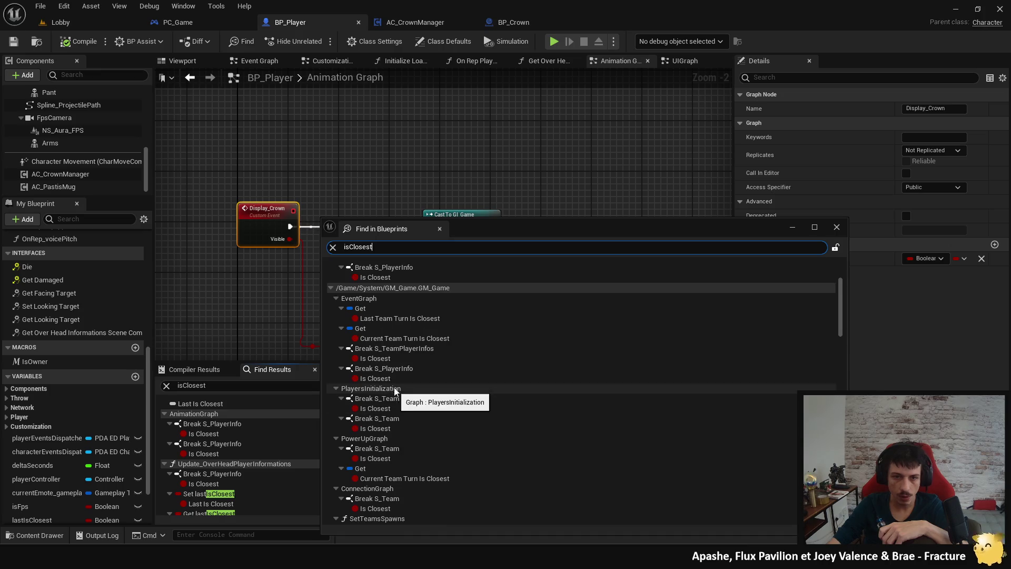
scroll(406, 374, "down", 1)
scroll(405, 374, "down", 2)
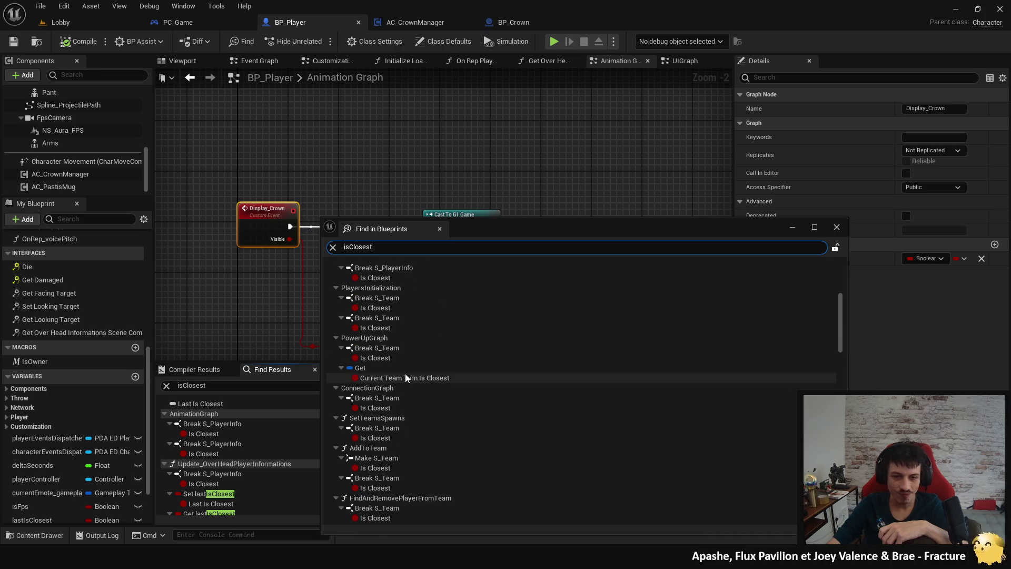
scroll(406, 375, "down", 1)
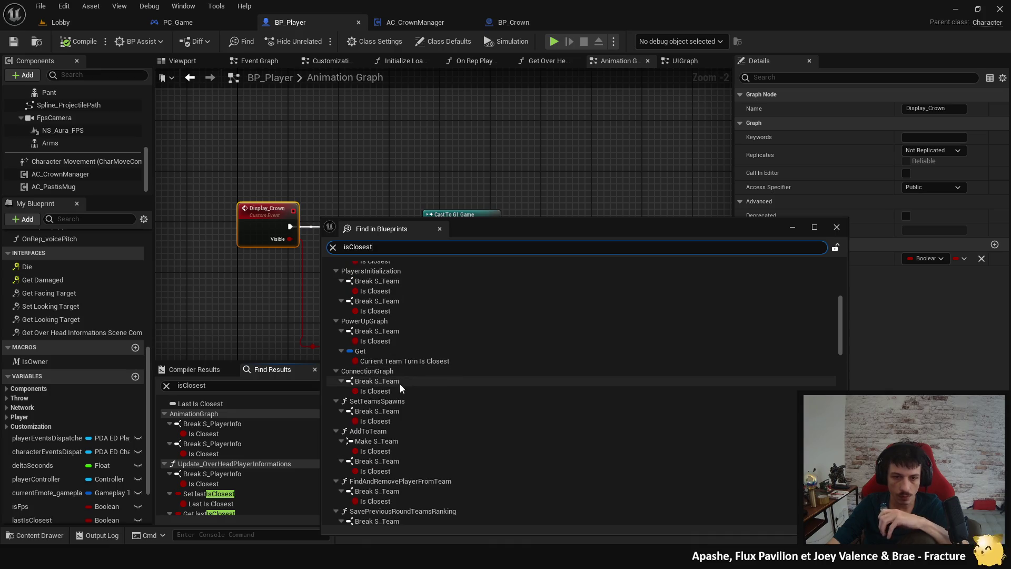
Step: Open GM_Game's Connection Graph Is Closest match, close it, and switch to GM_Game's Event Graph
left_click(396, 391)
double_click(395, 391)
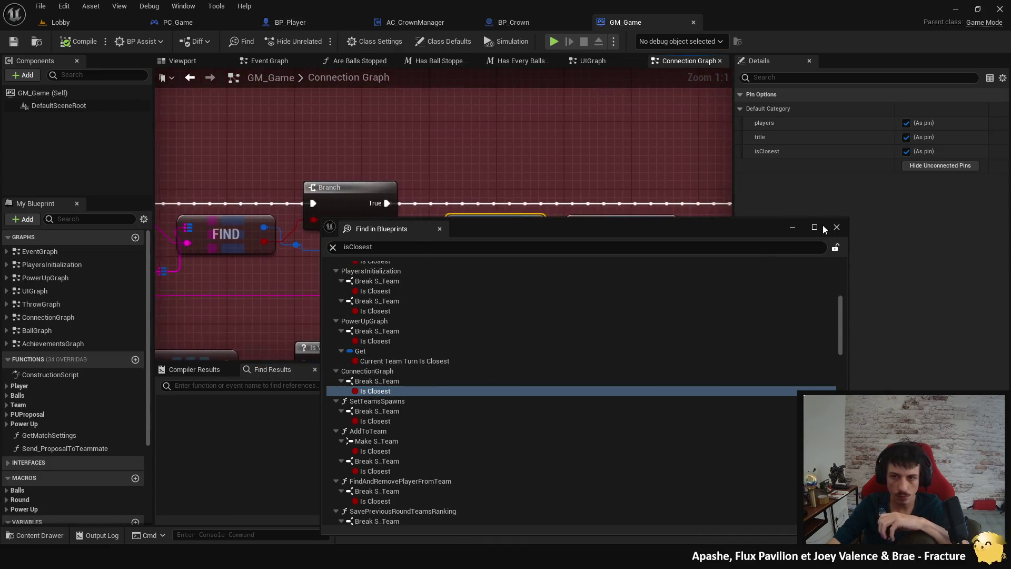
left_click(837, 227)
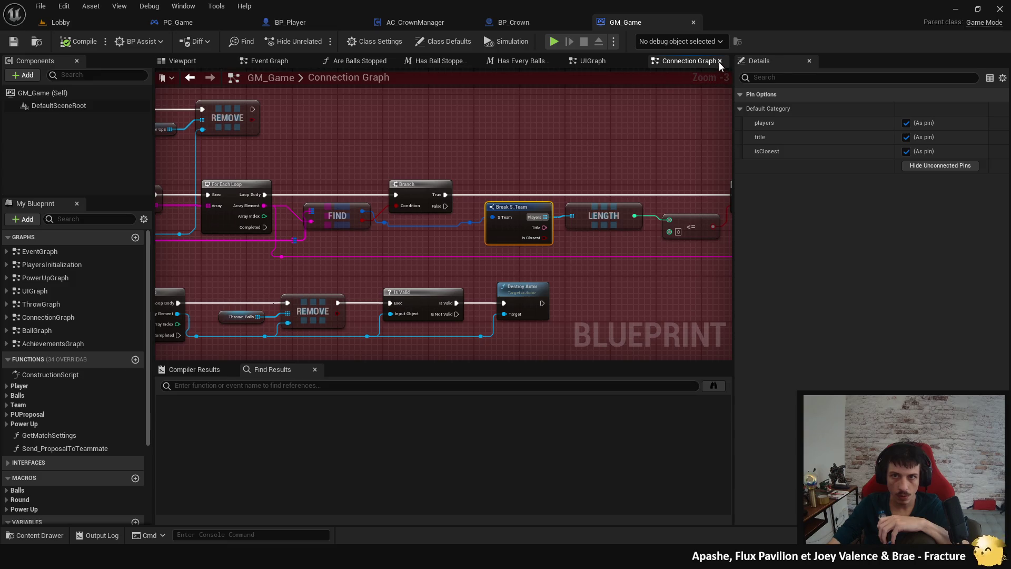
left_click(720, 61)
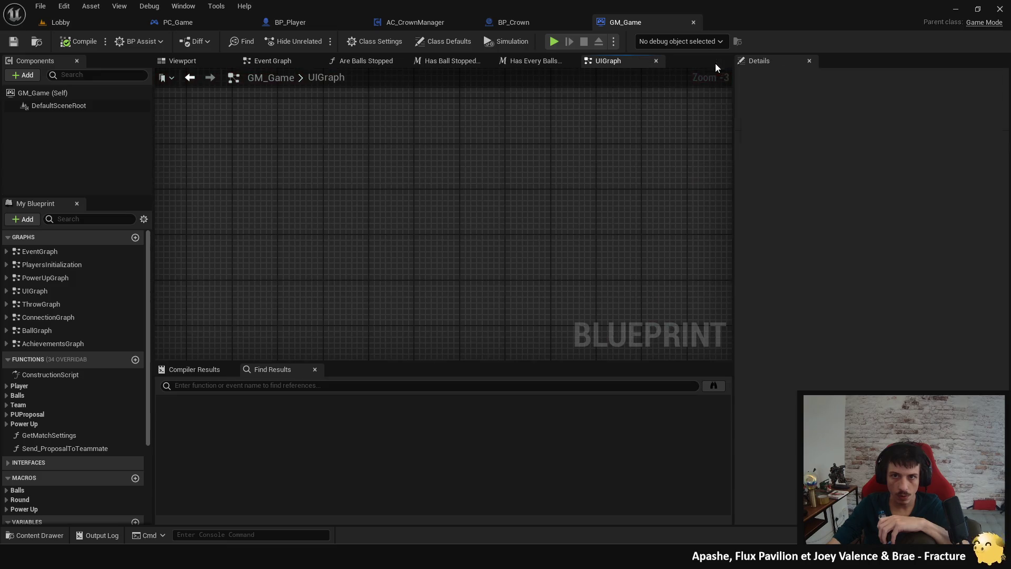
left_click(290, 83)
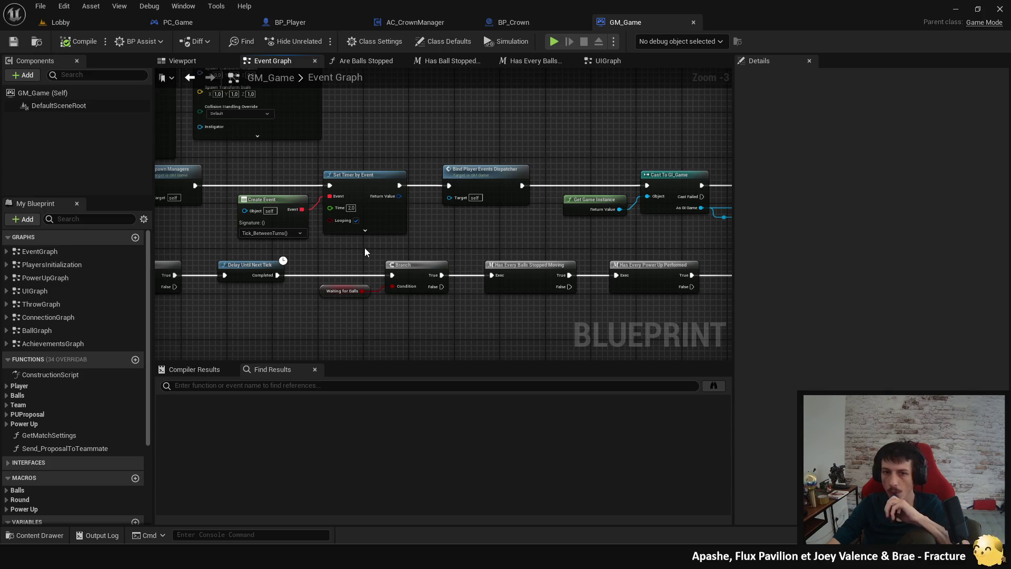
scroll(435, 283, "down", 4)
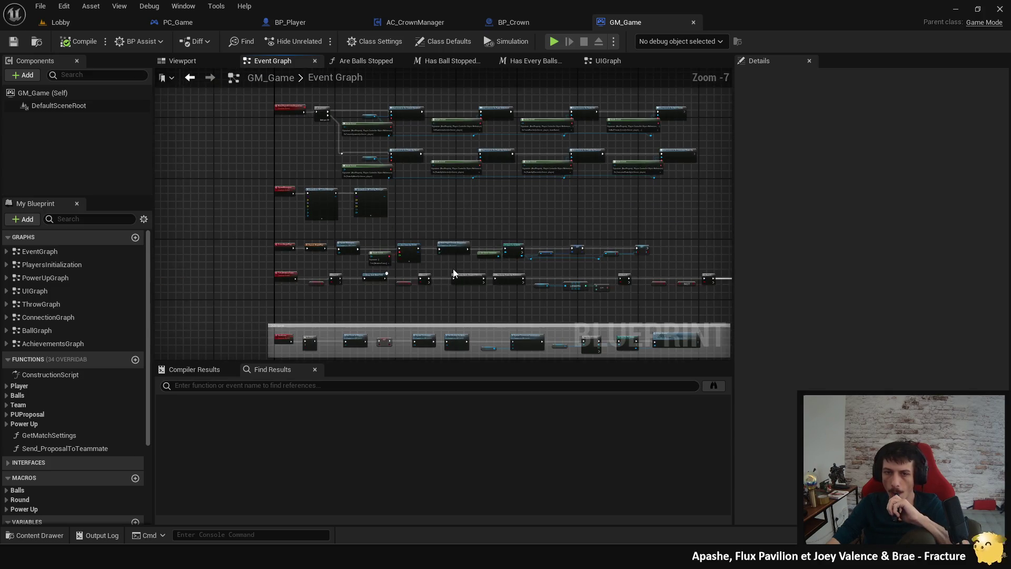
scroll(331, 261, "up", 4)
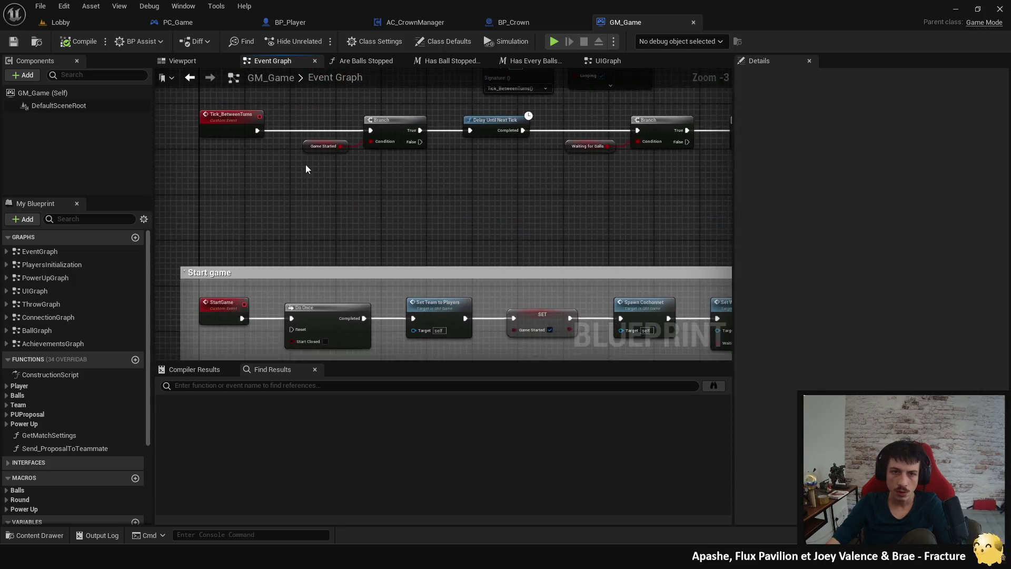
scroll(303, 162, "down", 3)
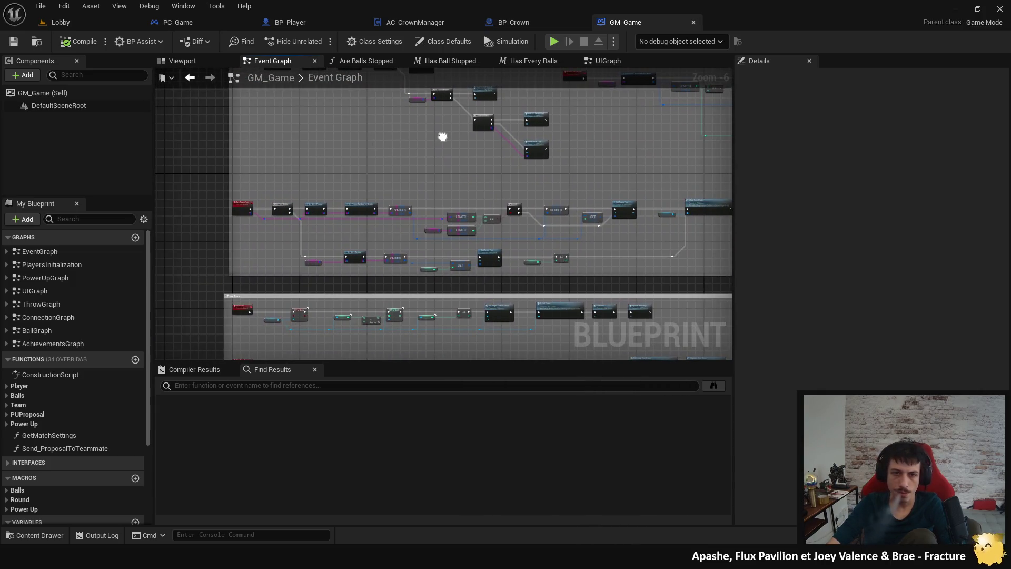
left_click(338, 385)
Step: Search 'isclosest' and hide unused pins on the Break S_TeamPlayerInfos and Break S_PlayerInfo nodes
type("isc")
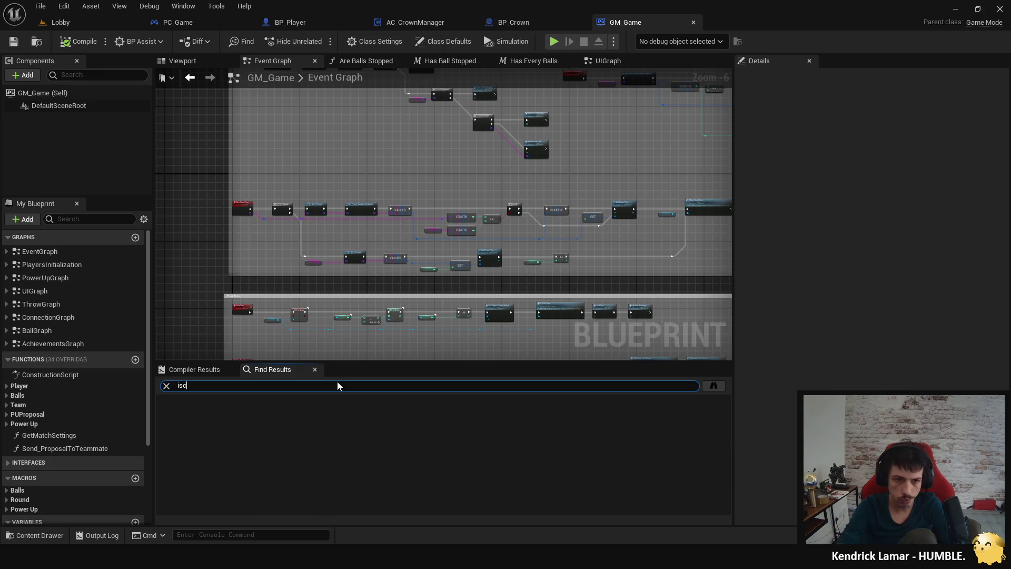
type("losest")
key("Return")
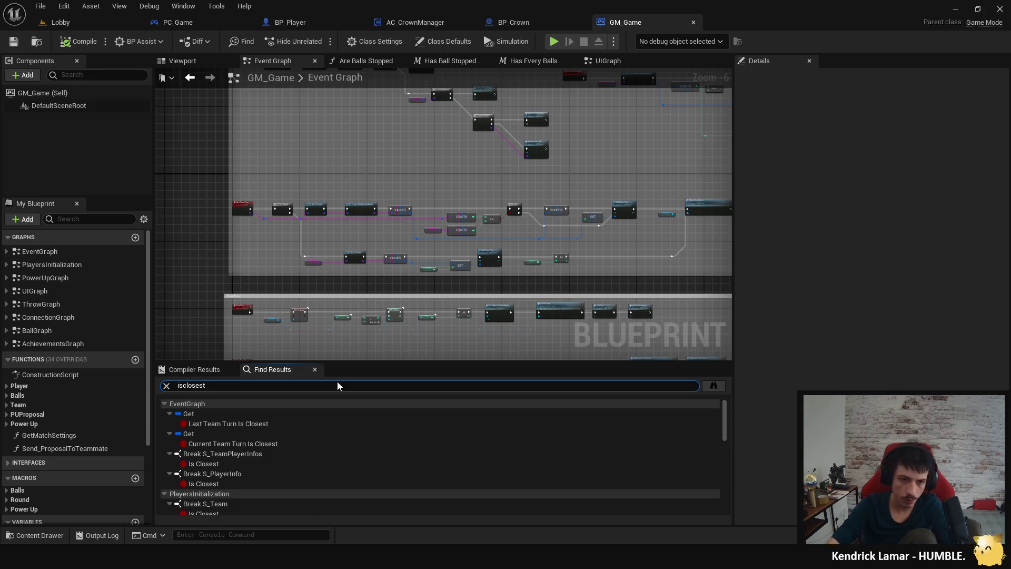
left_click(276, 468)
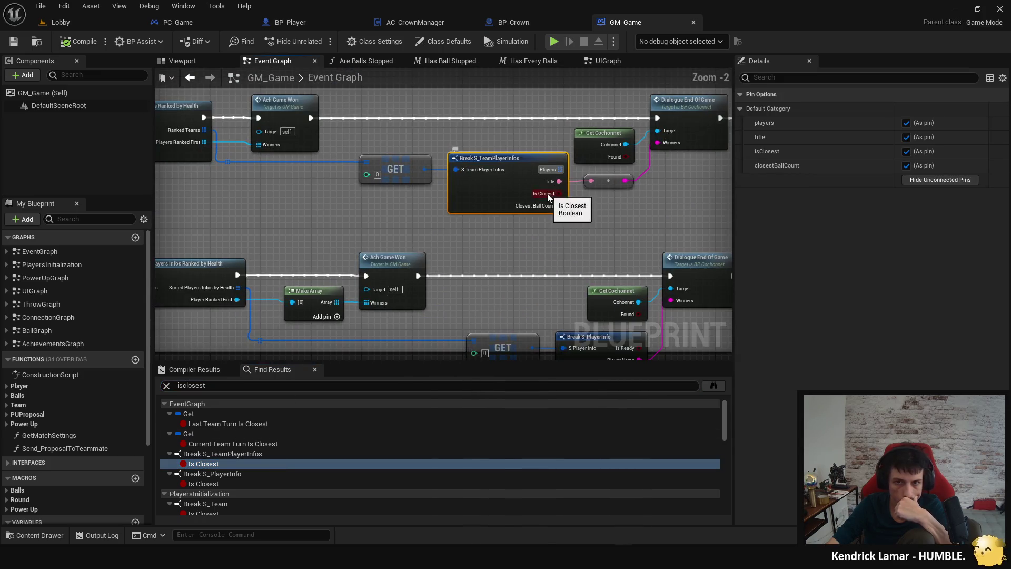
left_click_drag(510, 284, 413, 311)
scroll(200, 468, "down", 1)
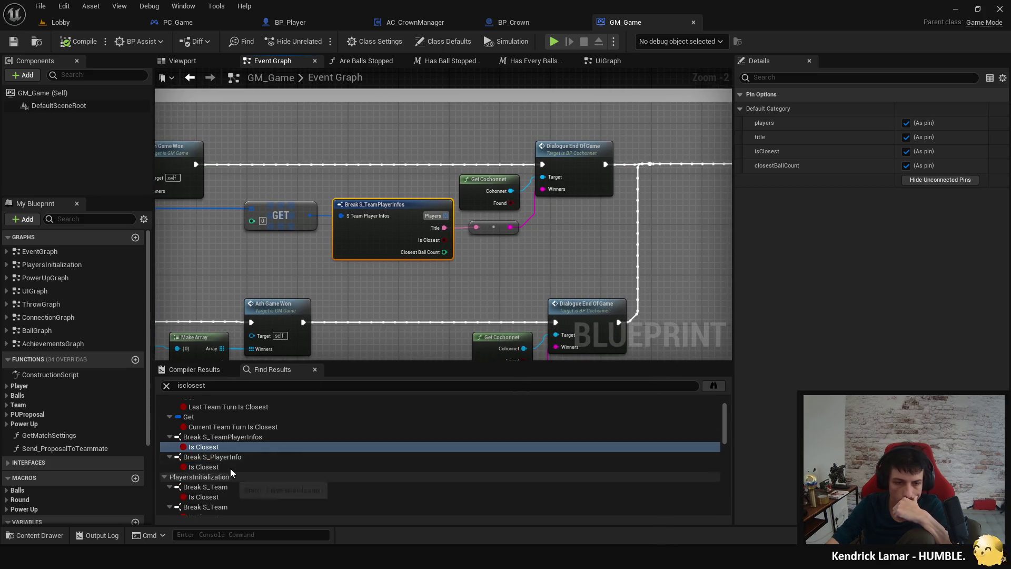
left_click(917, 181)
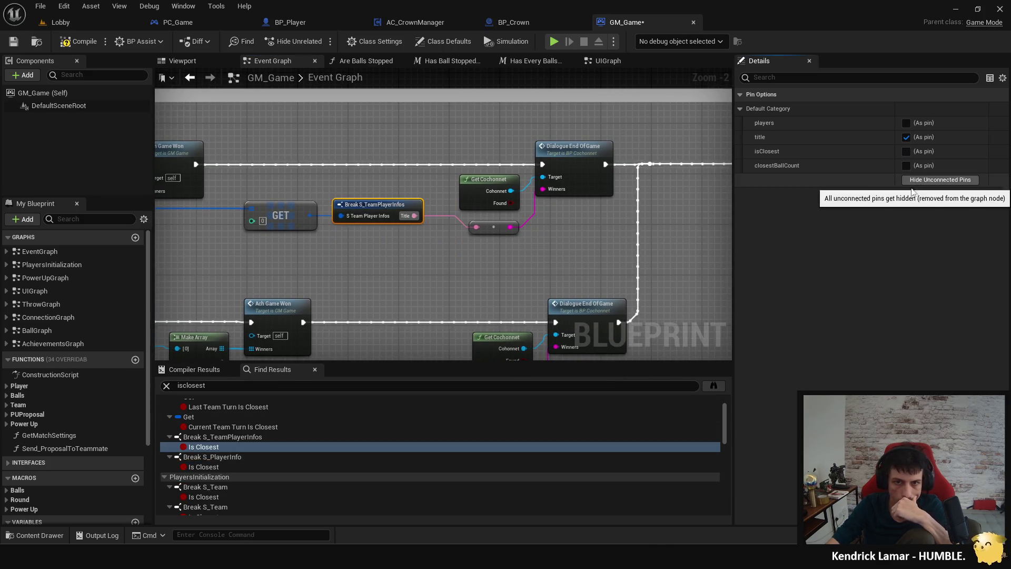
left_click(617, 388)
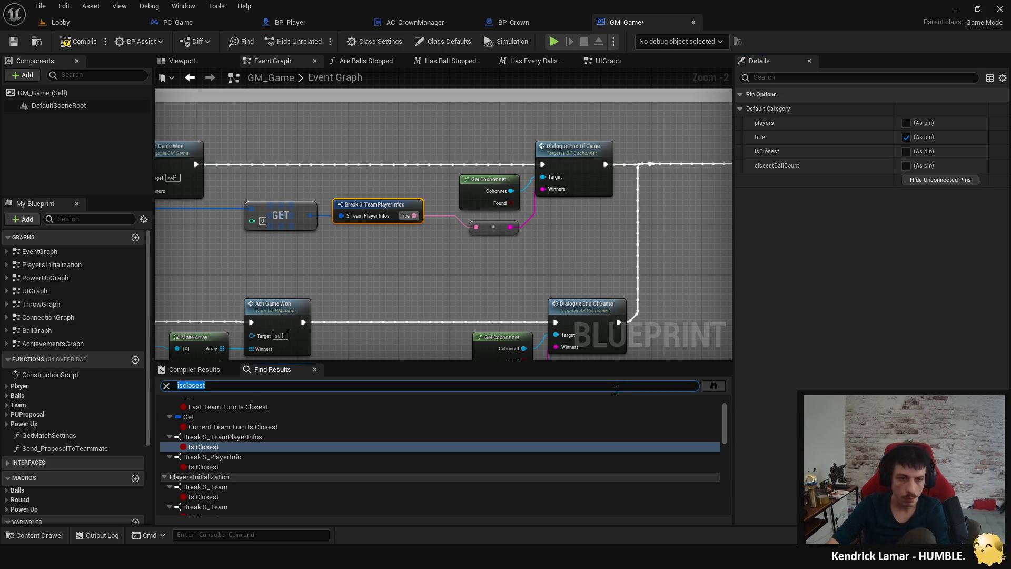
left_click(236, 445)
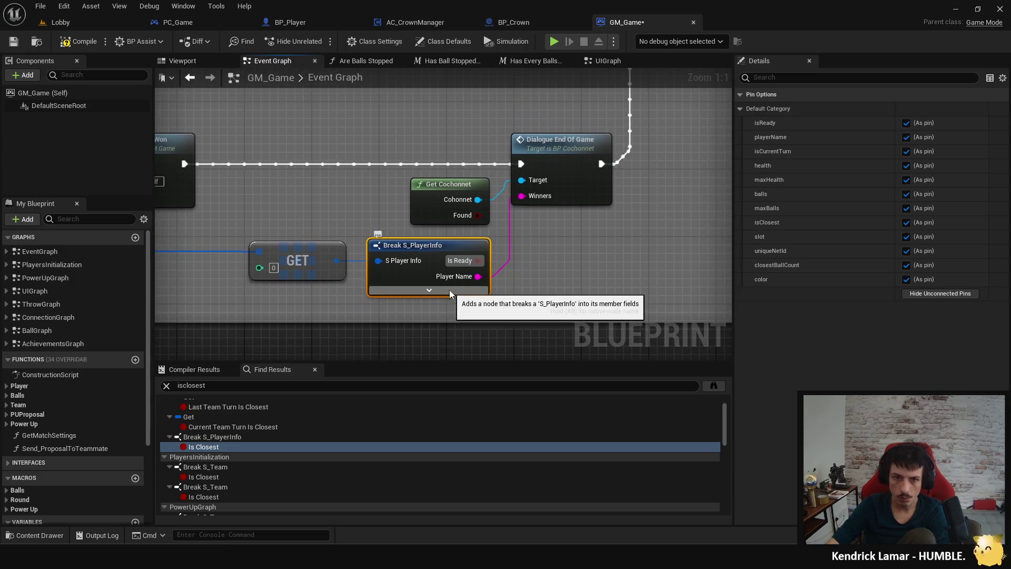
left_click(925, 294)
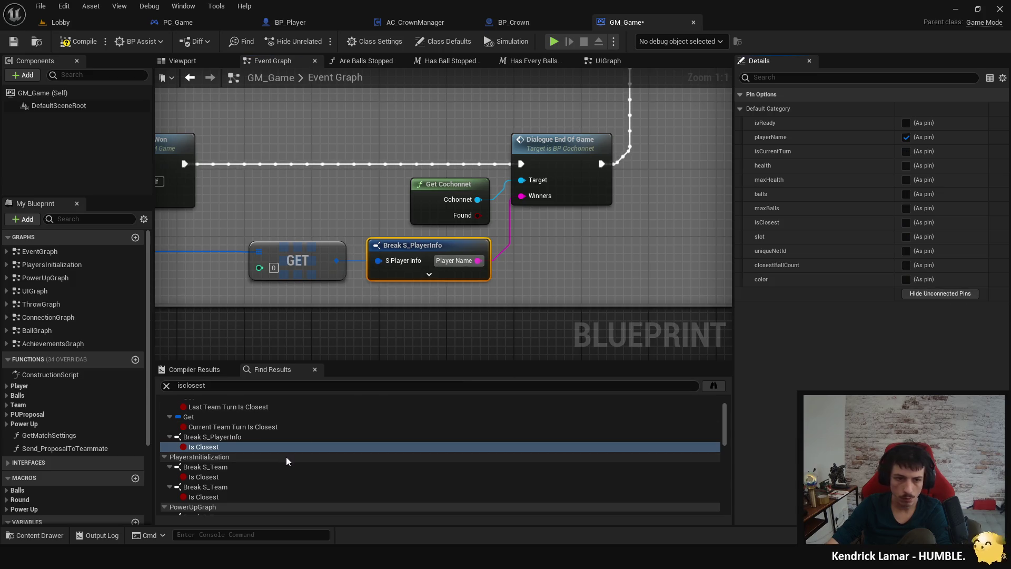
key("Return")
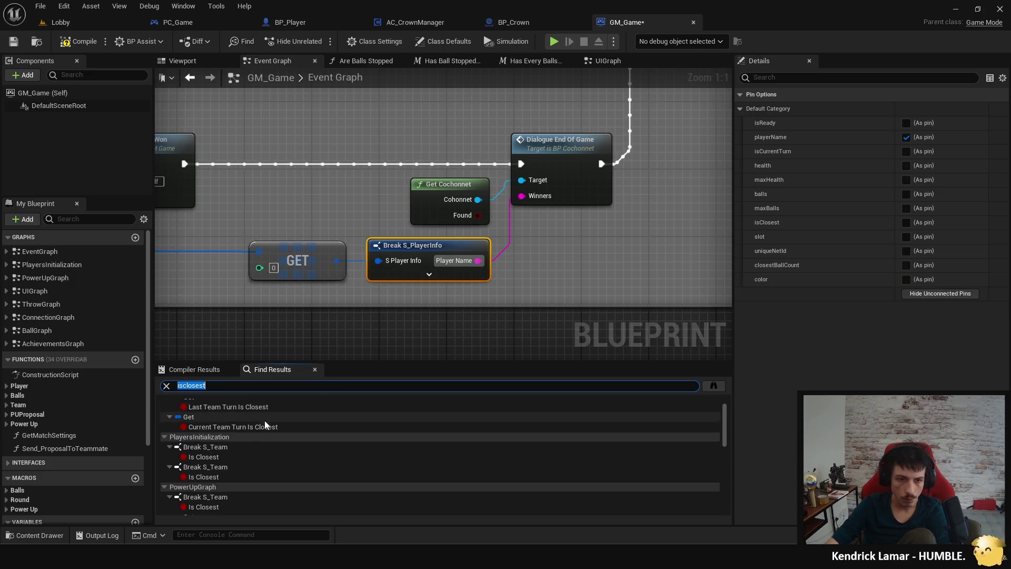
Step: Drop the unused Is Closest pins from Break S_Team in Players Initialization and Power Up Graph
left_click(211, 456)
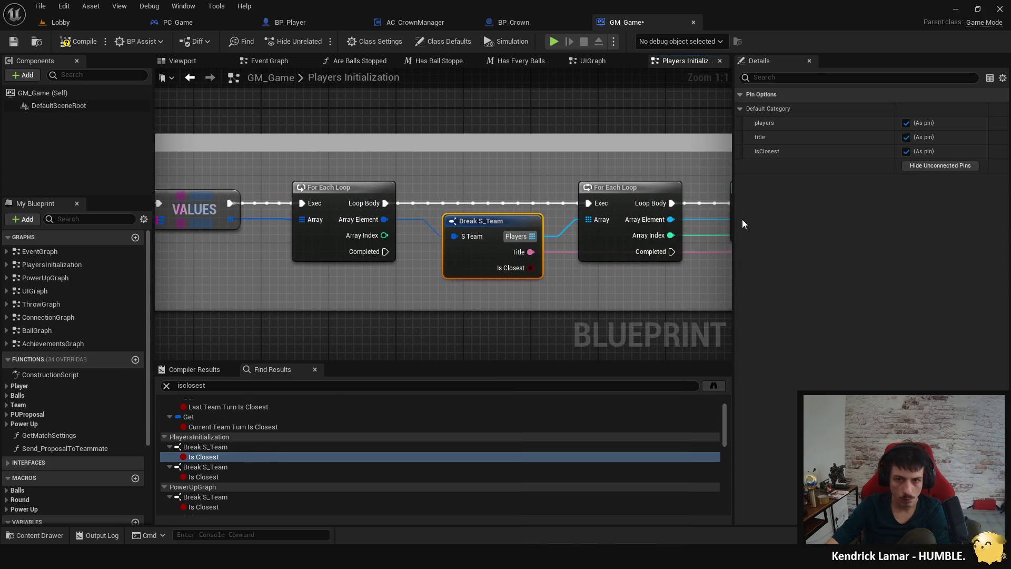
left_click(909, 166)
left_click(277, 387)
key("Return")
left_click(222, 456)
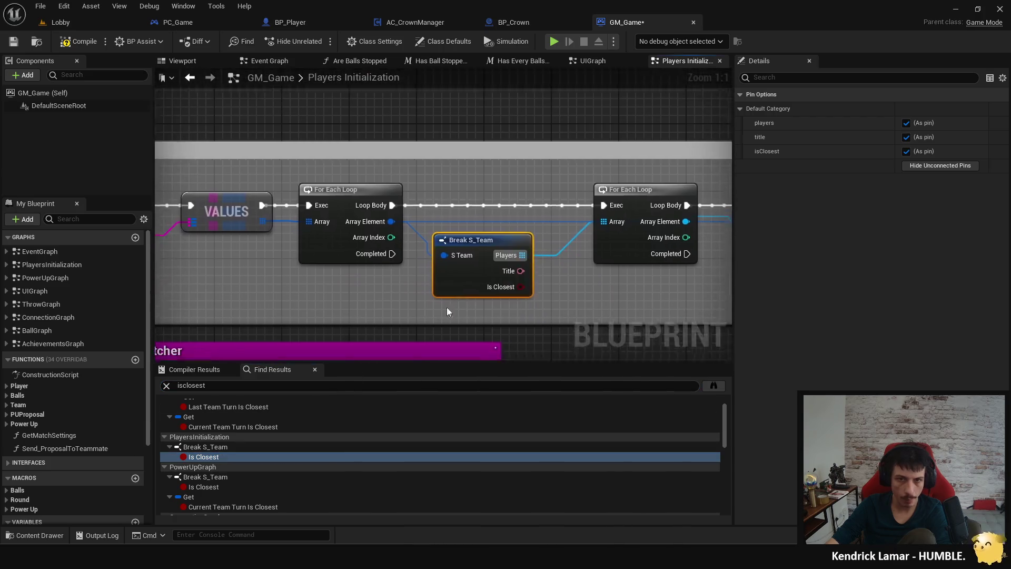
left_click(915, 167)
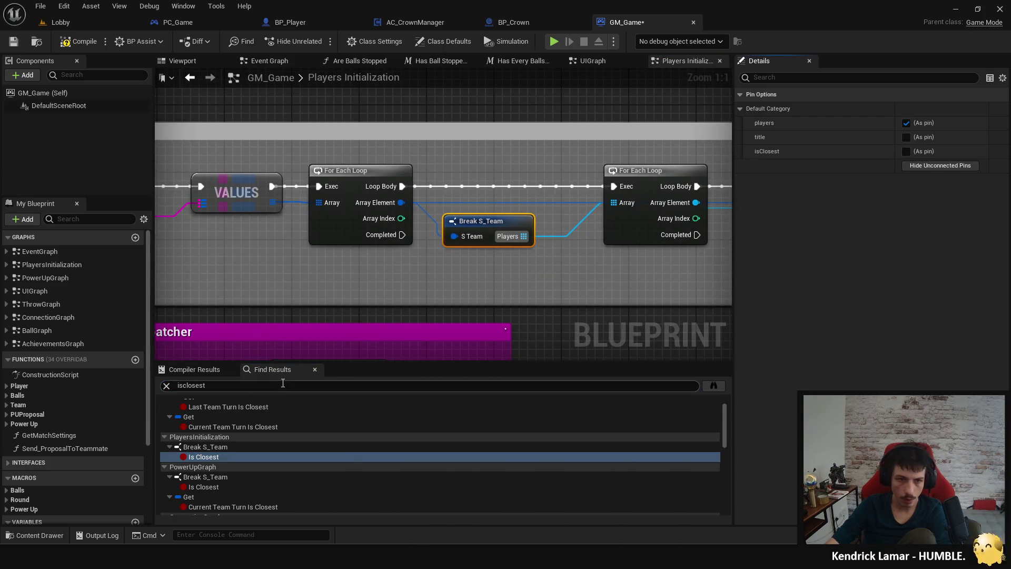
key("Return")
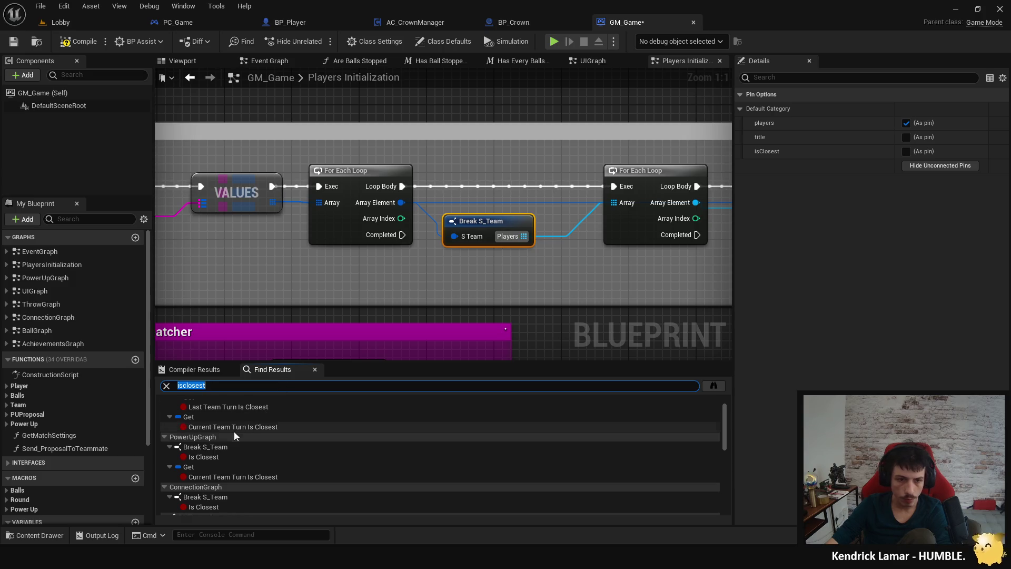
left_click(229, 456)
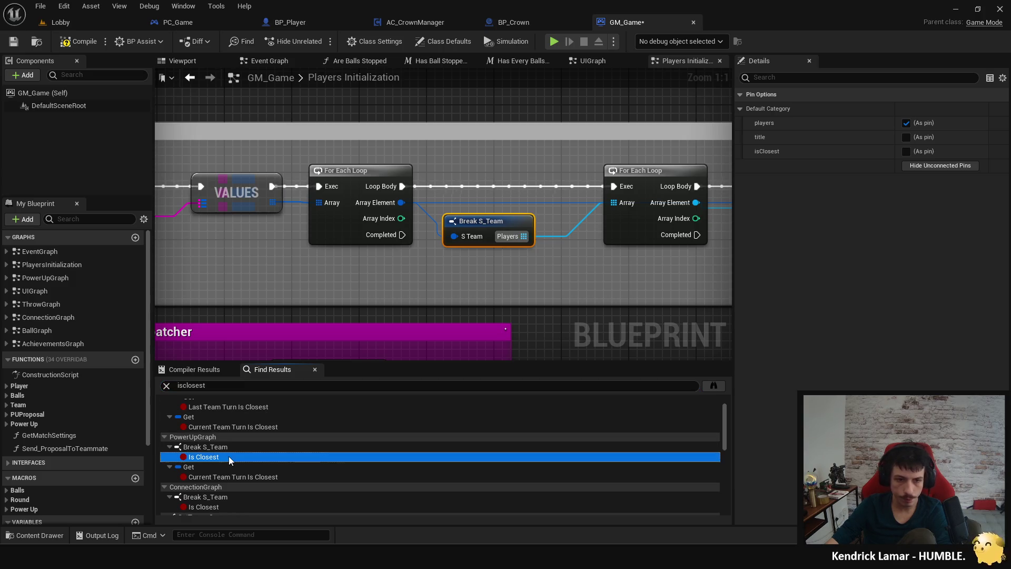
left_click(919, 169)
Step: Remove Is Closest pins from S_Team nodes in Connection Graph, SetTeamsSpawns and AddToTeam
left_click(262, 389)
key("Return")
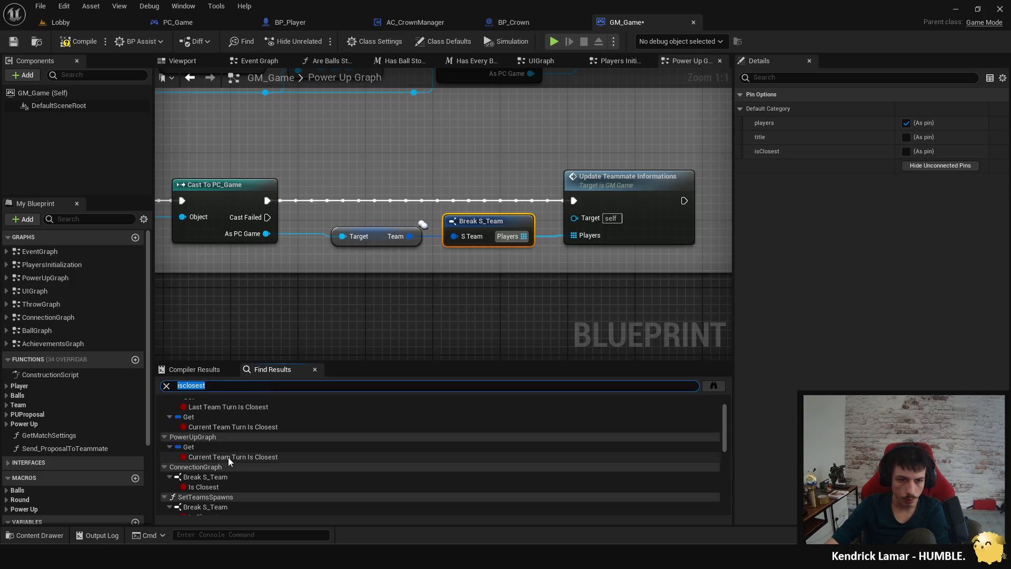
left_click(210, 486)
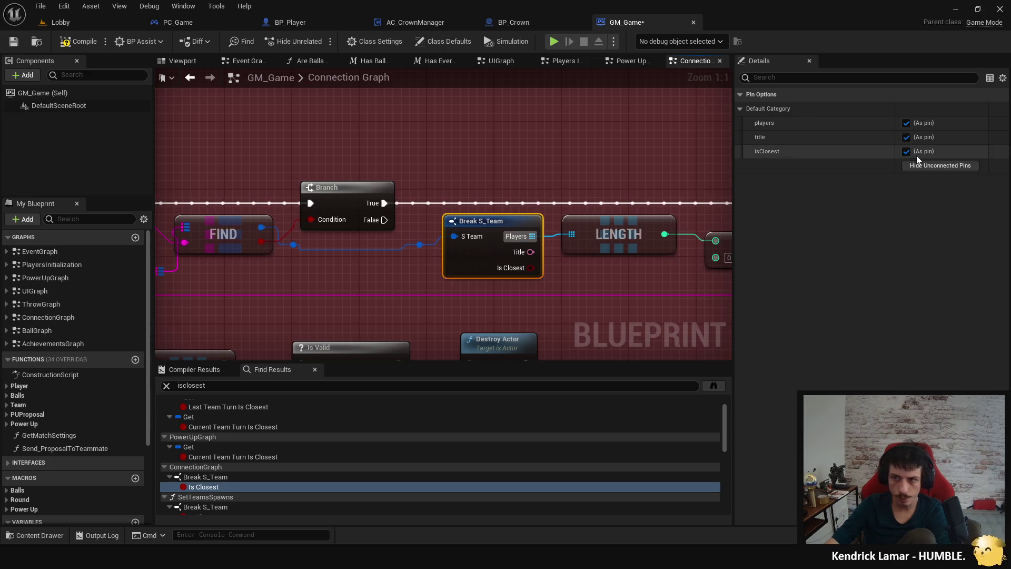
left_click(940, 166)
scroll(267, 478, "down", 1)
left_click(242, 483)
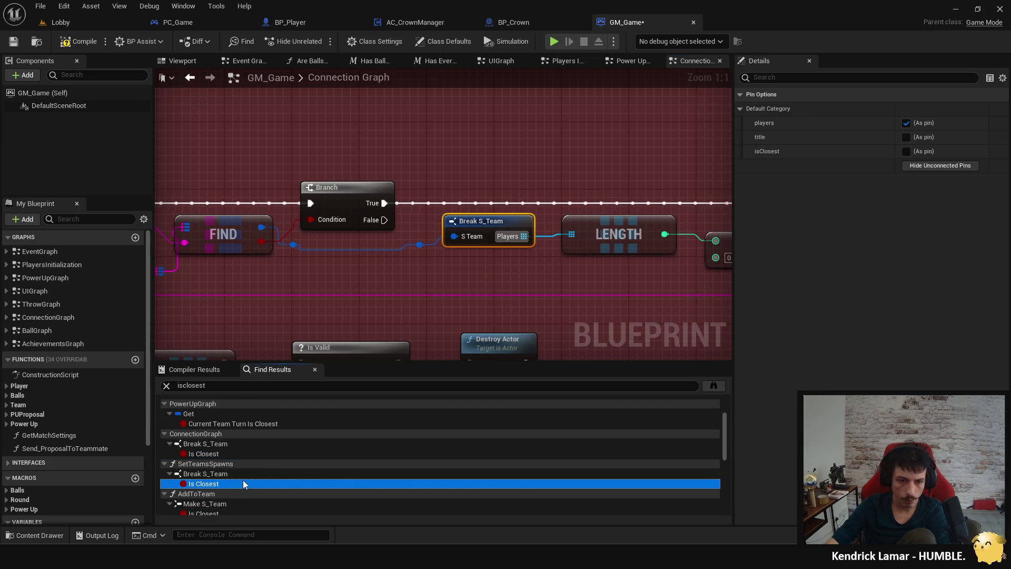
left_click(919, 165)
scroll(293, 459, "down", 1)
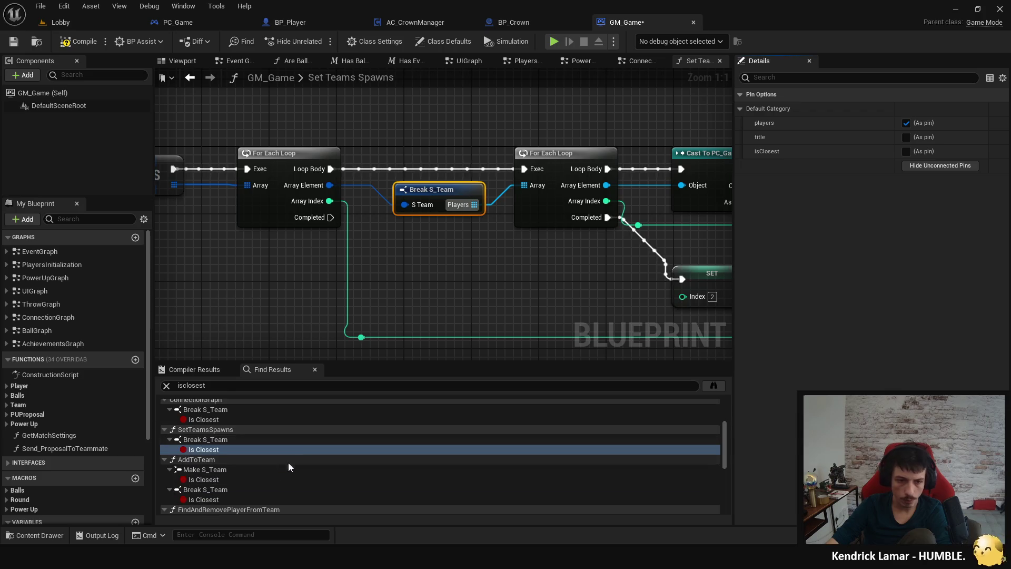
left_click(231, 480)
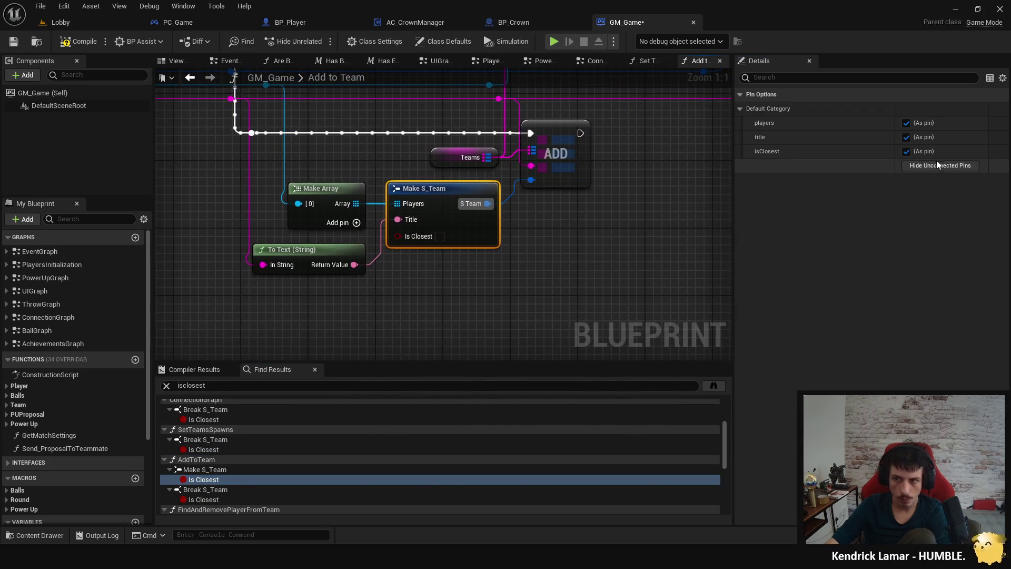
left_click(906, 151)
left_click(224, 499)
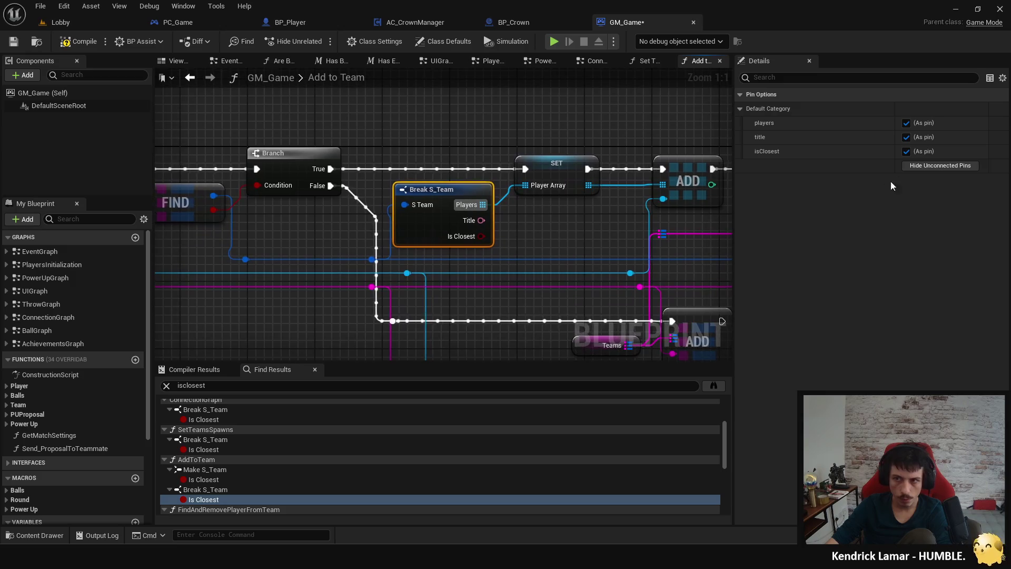
left_click(927, 166)
Step: Hide unused Break S_Team pins in FindAndRemovePlayerFromTeam and SavePreviousRoundTeamsRanking, then visit Last Team Turn Is Closest
scroll(392, 448, "down", 3)
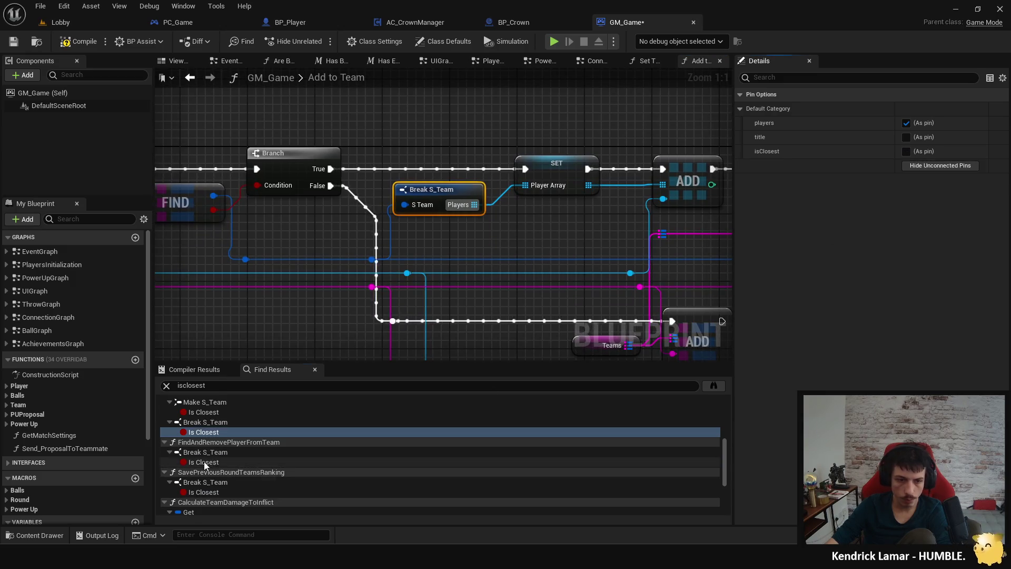
left_click(203, 462)
left_click(927, 165)
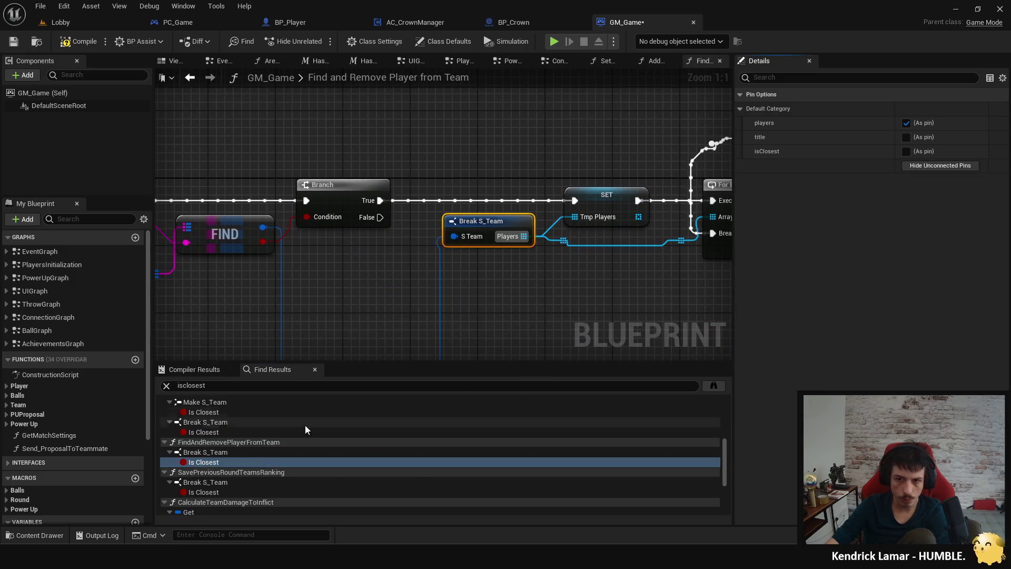
scroll(316, 425, "down", 3)
left_click(231, 460)
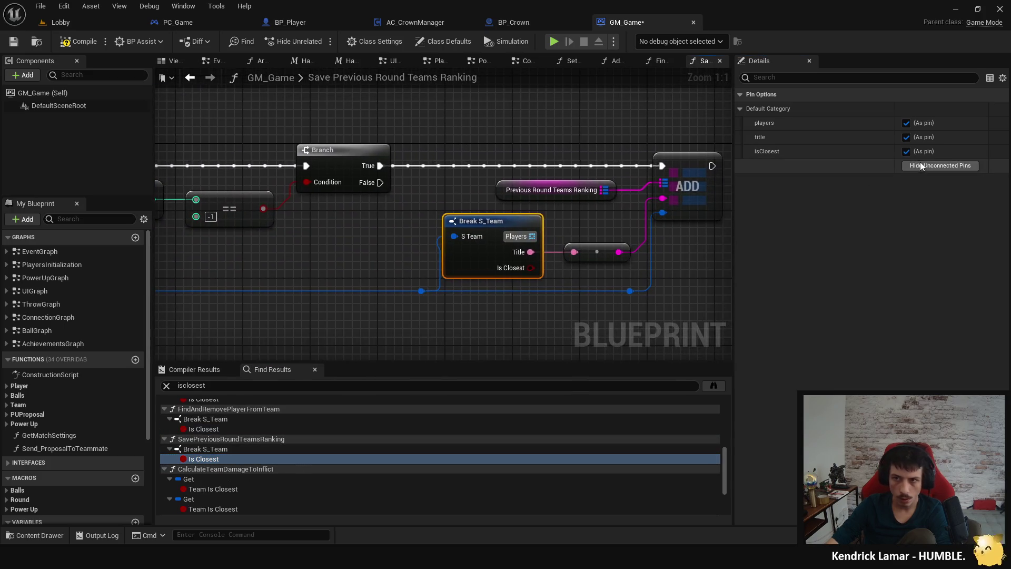
left_click(927, 165)
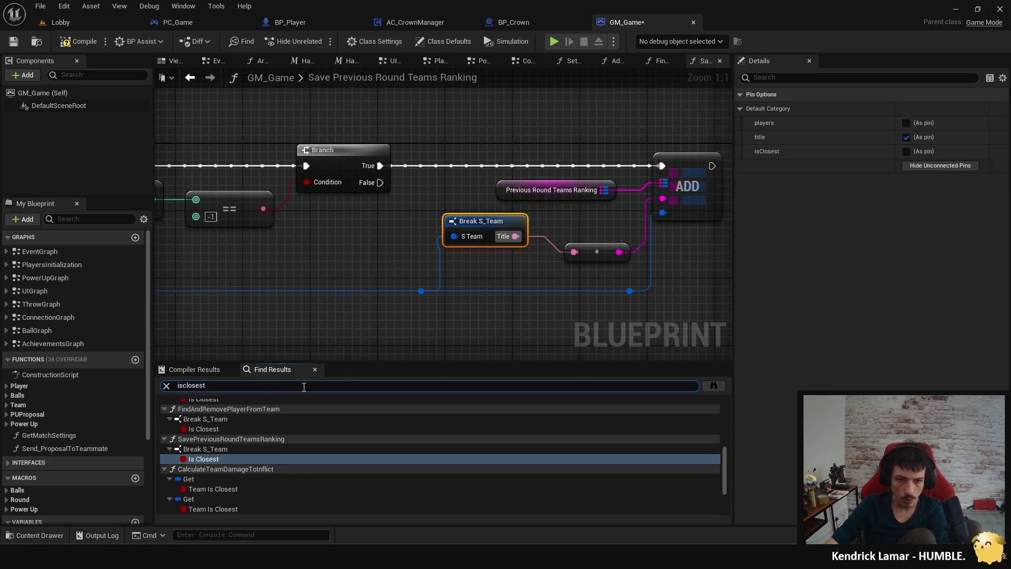
scroll(273, 422, "up", 5)
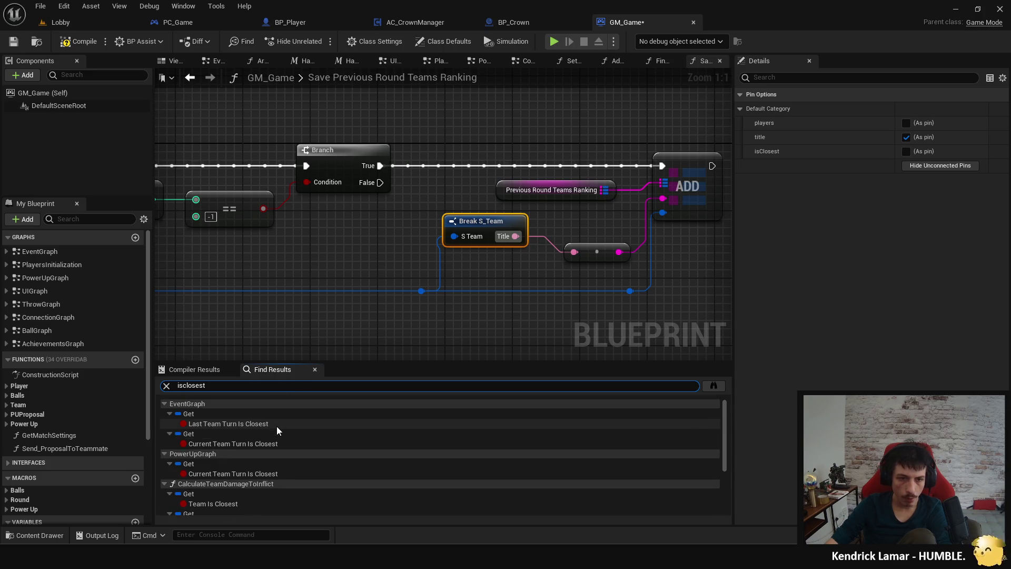
left_click(264, 424)
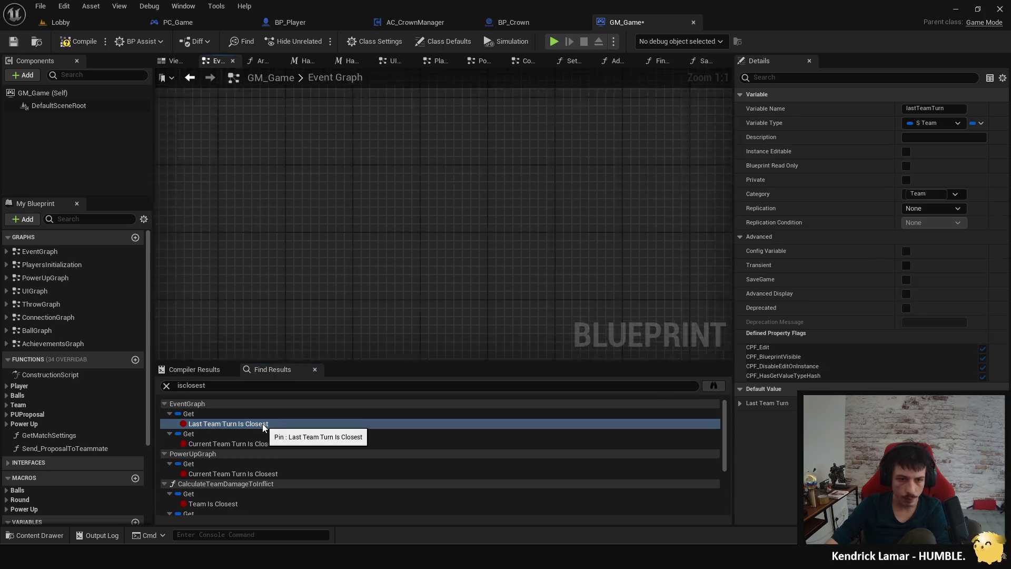
Step: Inspect the Team Is Closest use and Team Players break nodes in Calculate Team Damage to Inflict
left_click_drag(453, 280, 421, 270)
left_click(250, 236)
left_click(293, 211)
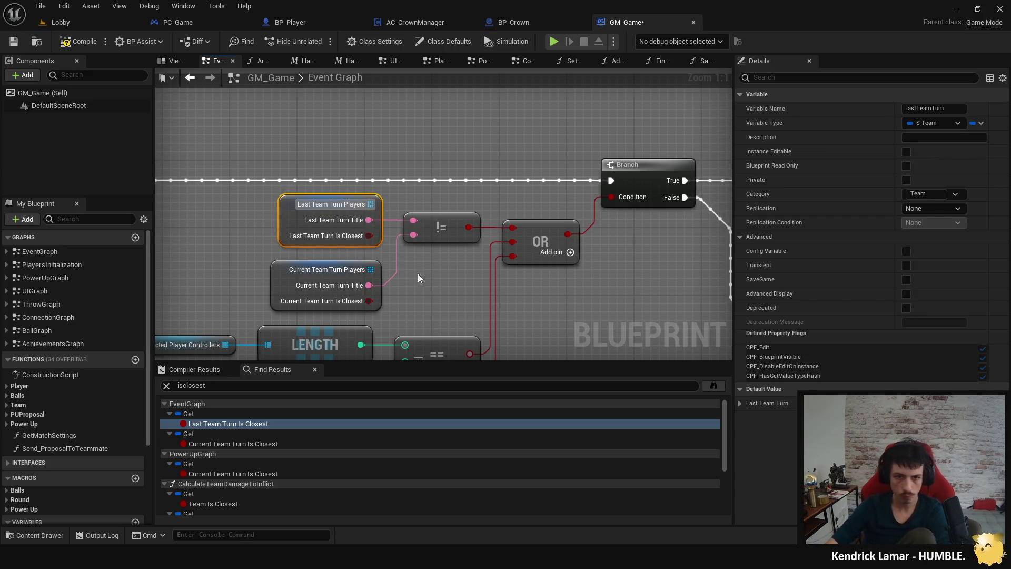
scroll(460, 295, "down", 3)
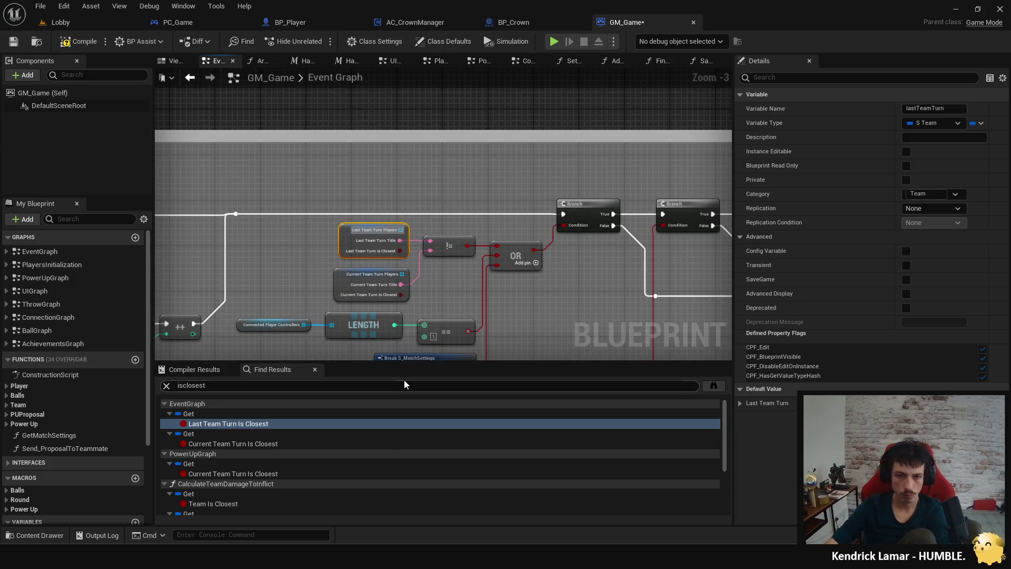
scroll(392, 440, "down", 5)
left_click(334, 437)
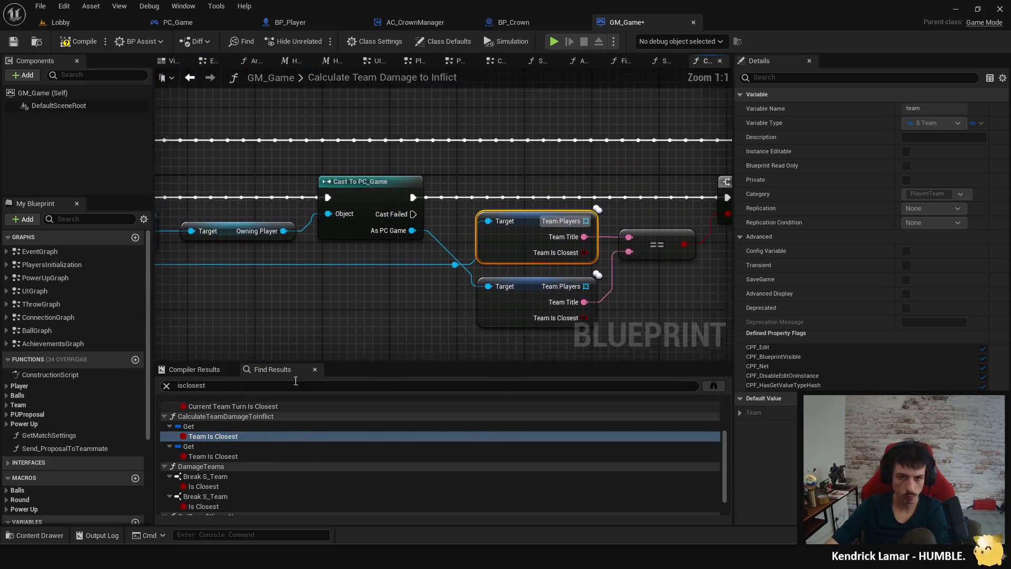
left_click_drag(396, 295, 308, 328)
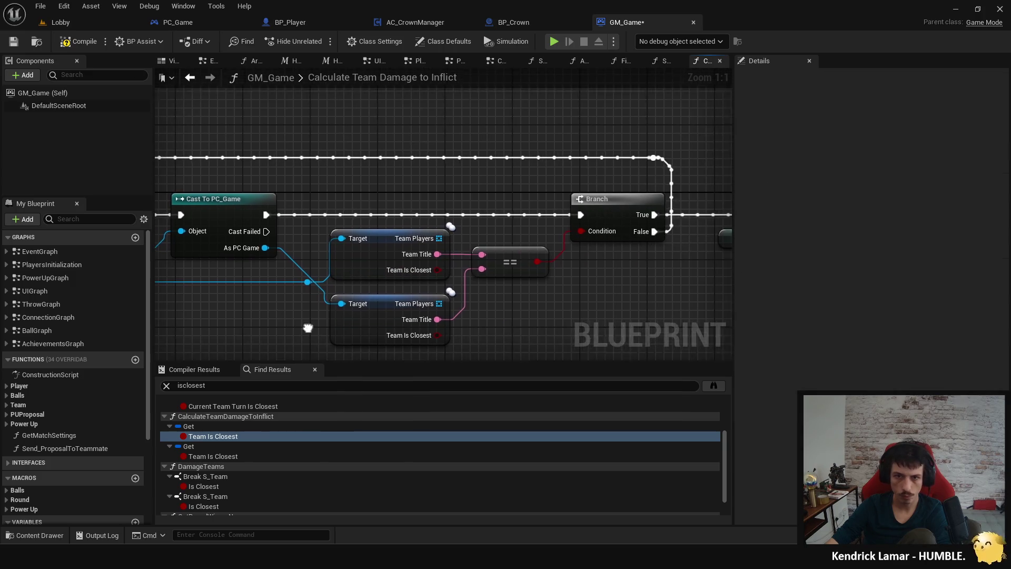
left_click(375, 257)
mouse_move(574, 266)
left_mouse_down()
mouse_move(438, 286)
mouse_move(153, 302)
left_mouse_up()
scroll(438, 286, "down", 1)
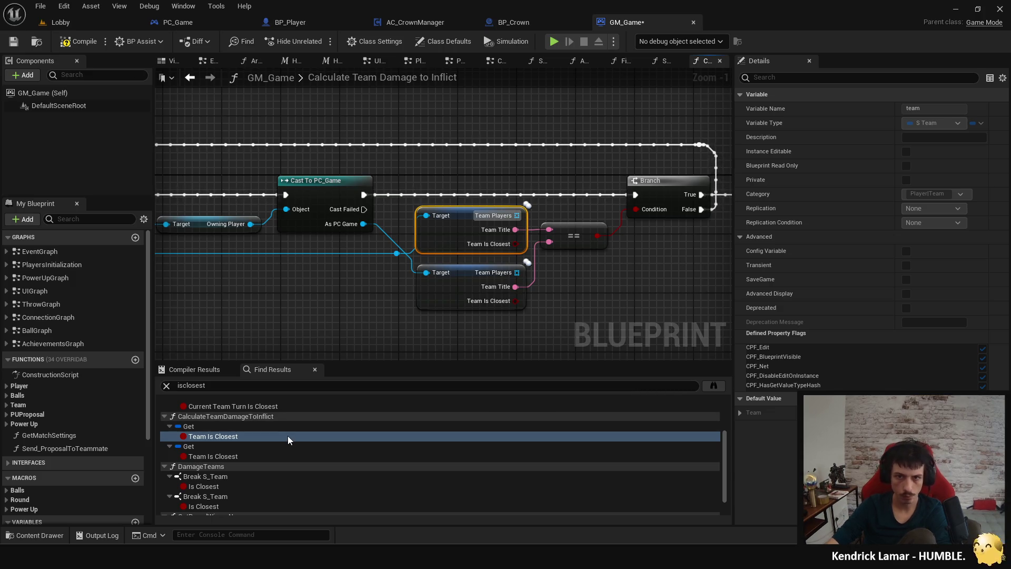
mouse_move(301, 313)
left_mouse_down()
mouse_move(316, 302)
mouse_move(619, 346)
left_mouse_up()
mouse_move(279, 258)
left_mouse_down()
mouse_move(437, 322)
mouse_move(492, 261)
left_mouse_up()
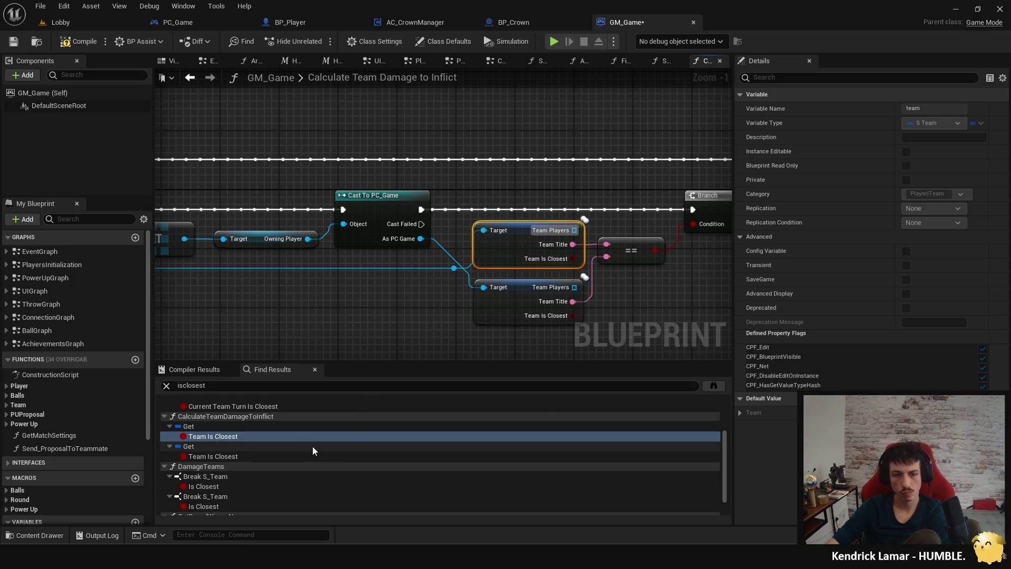
scroll(305, 447, "down", 1)
Step: Hide the unused Is Closest pins on Break S_Team in DamageTeams and GetRoundWinnerName
left_click(206, 471)
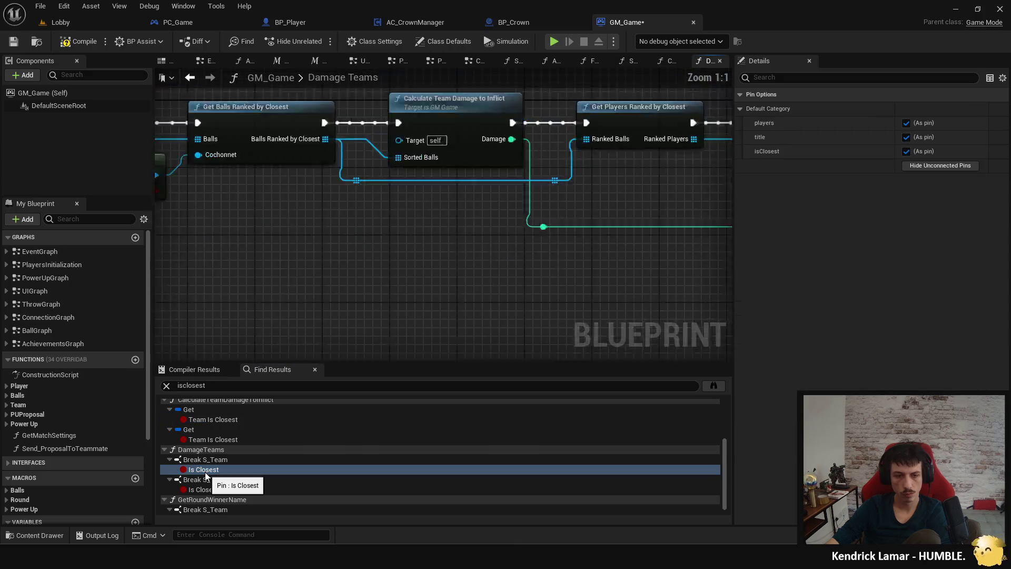
left_click(941, 165)
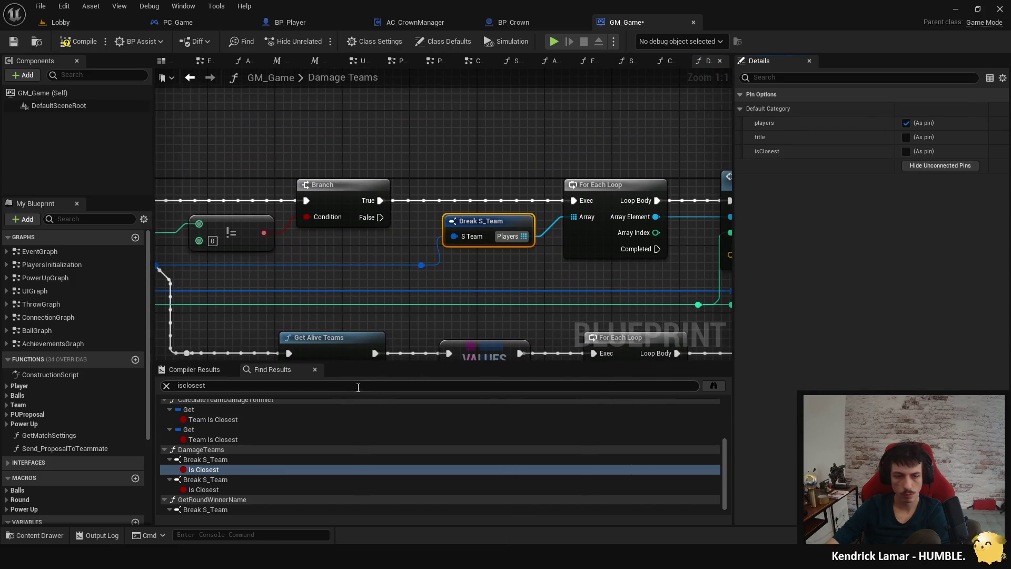
scroll(253, 472, "down", 1)
left_click(235, 481)
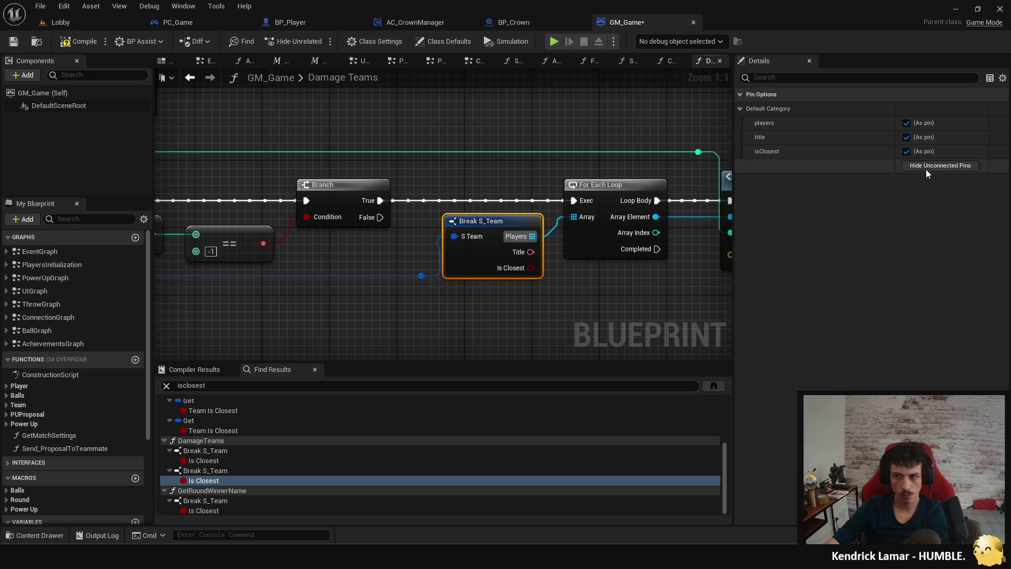
left_click(209, 512)
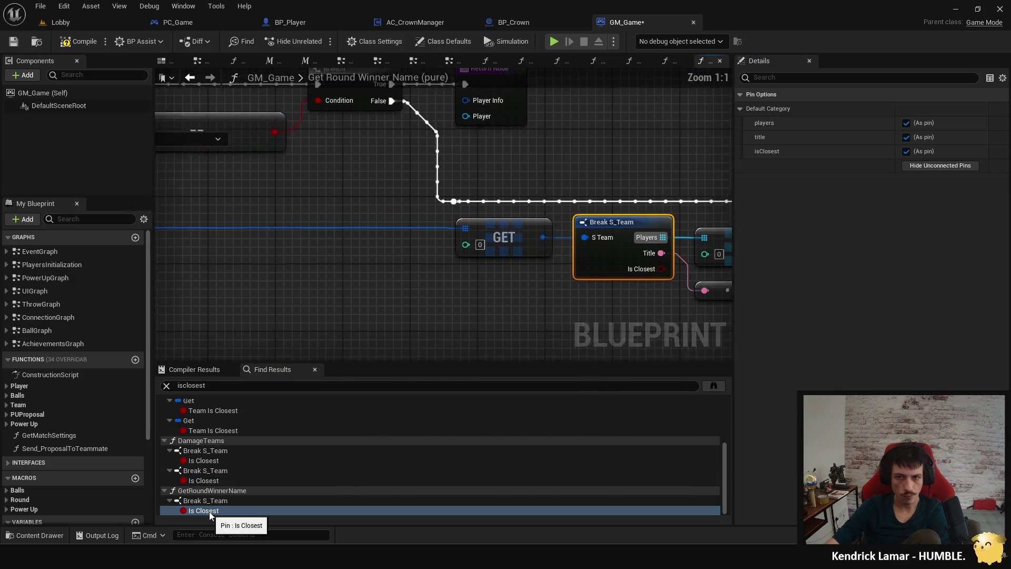
left_click(947, 167)
left_click(270, 390)
key("Return")
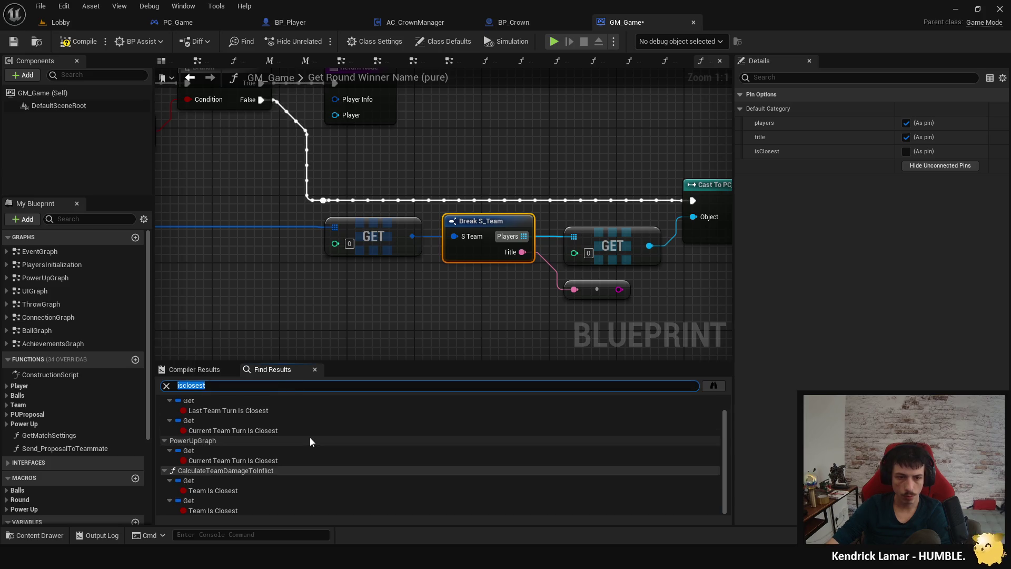
left_click(713, 385)
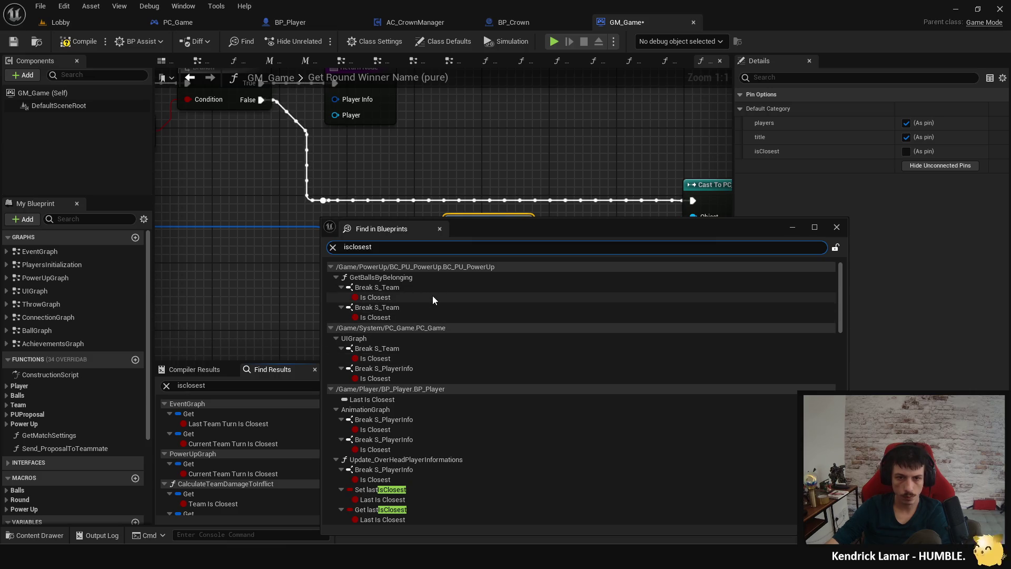
Step: Open PC_Game's UIGraph Is Closest reference and stop exposing the title and isClosest pins on Break S_Team
double_click(456, 358)
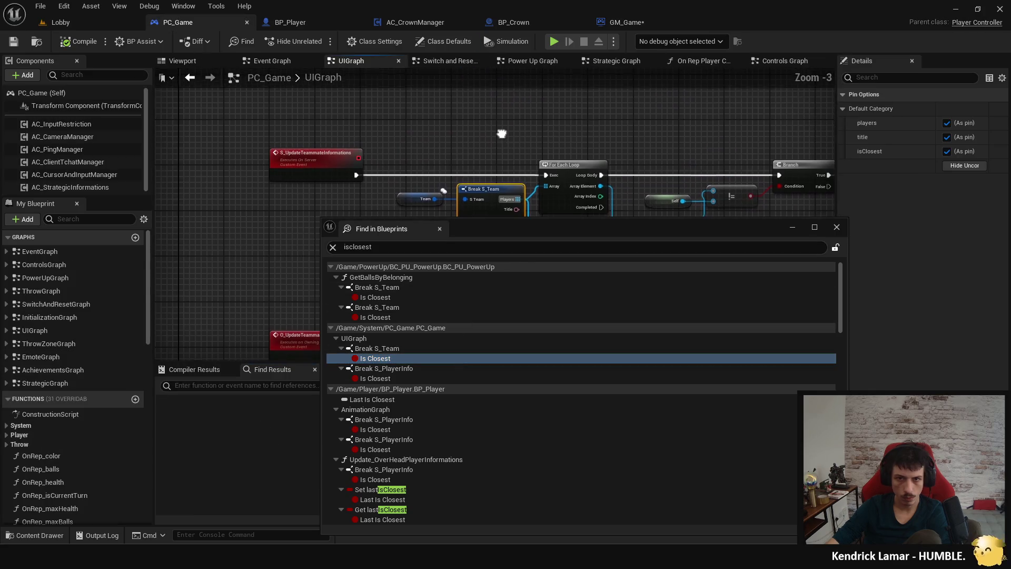
left_click(947, 136)
left_click(947, 151)
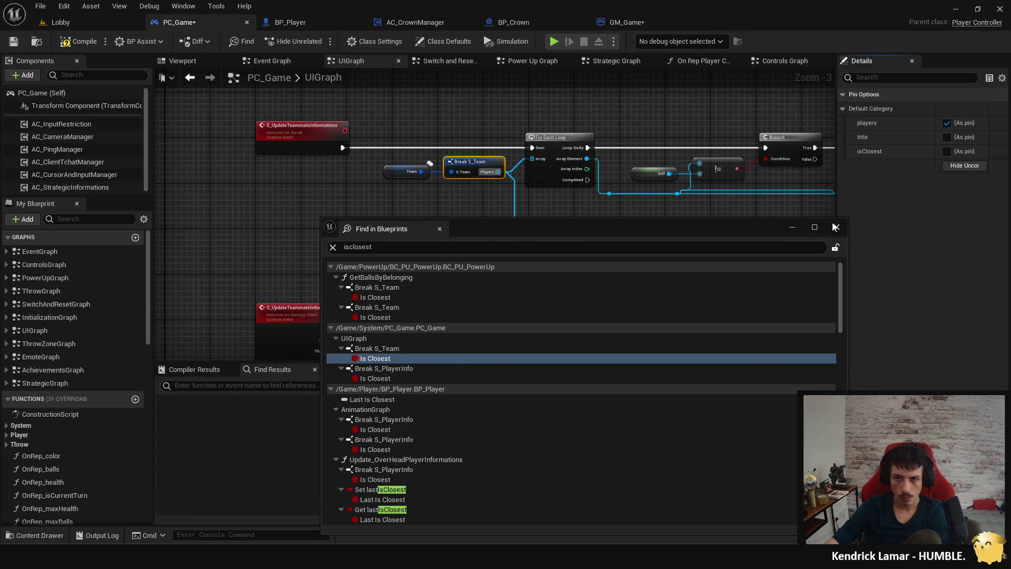
left_click(835, 227)
left_click_drag(460, 292, 456, 152)
type("isclosest")
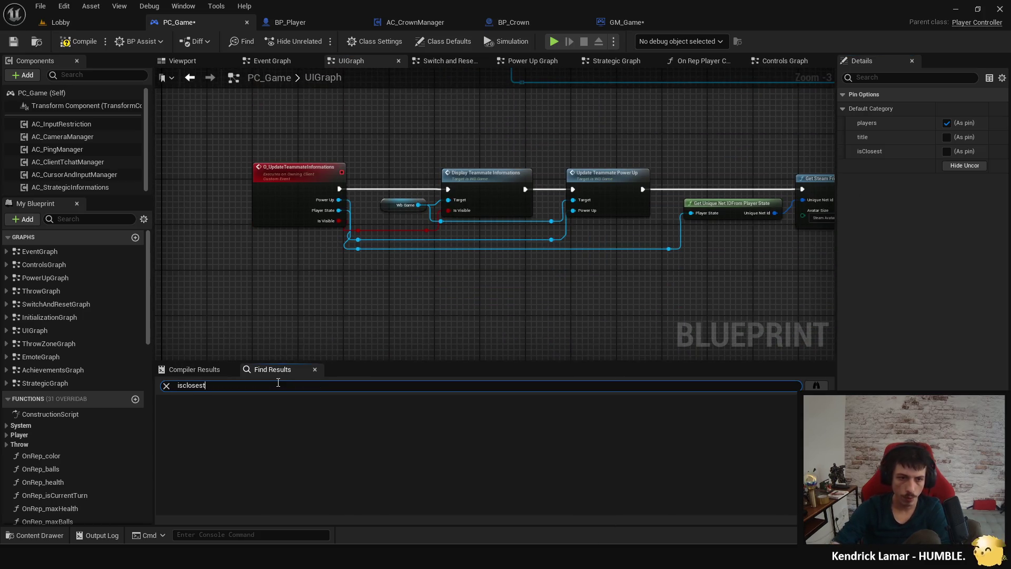
Step: Delete the unused Break S_PlayerInfo and player info nodes, placing Play Sound End Game beside Display End Game Screen
key("Return")
double_click(236, 424)
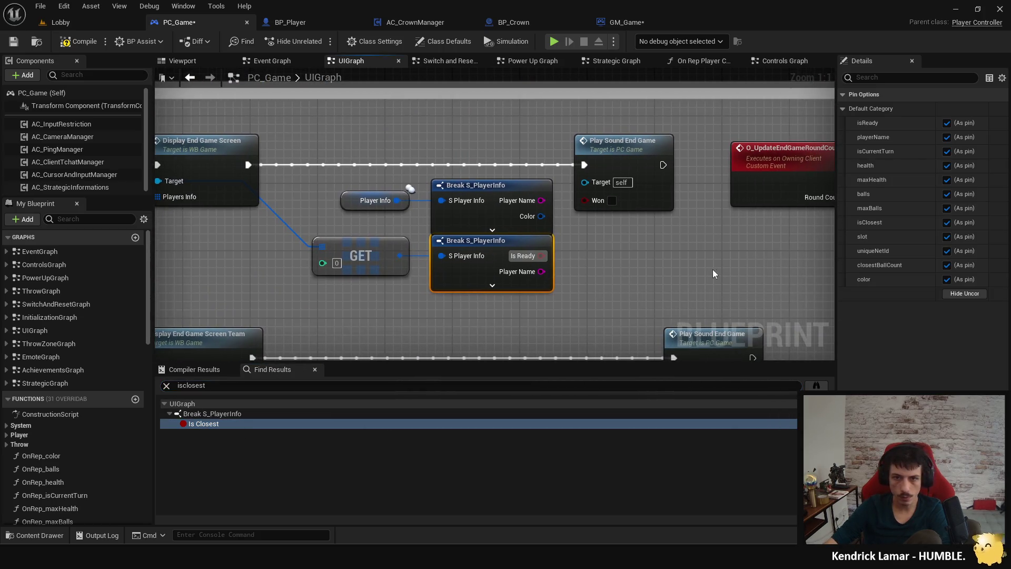
mouse_move(451, 280)
left_mouse_down()
mouse_move(516, 329)
mouse_move(422, 295)
mouse_move(431, 321)
left_mouse_up()
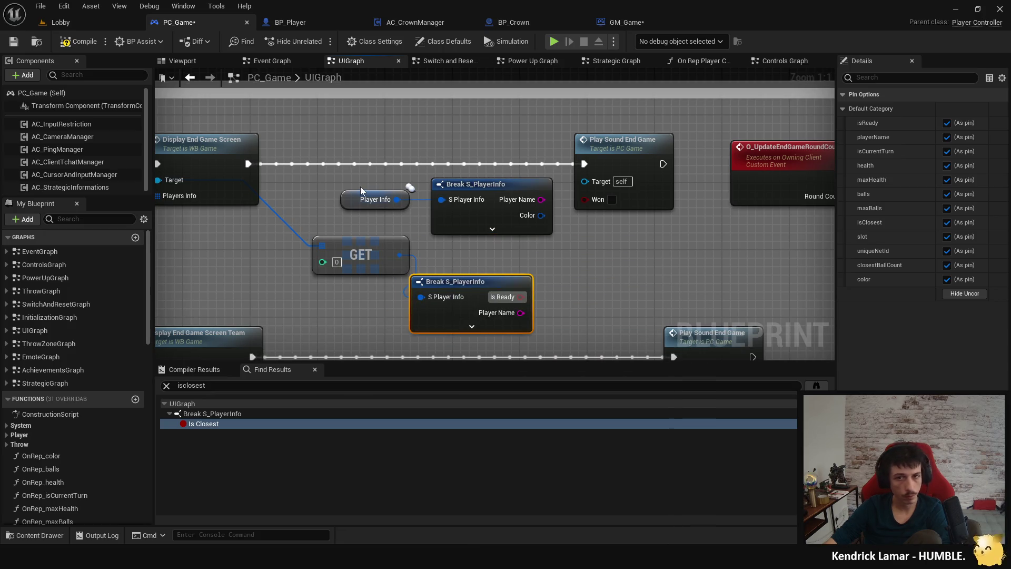
mouse_move(322, 211)
left_mouse_down()
mouse_move(700, 208)
mouse_move(527, 210)
mouse_move(326, 187)
mouse_move(513, 279)
left_mouse_up()
key("Delete")
left_click(620, 147)
left_click_drag(619, 144, 368, 156)
scroll(416, 232, "down", 2)
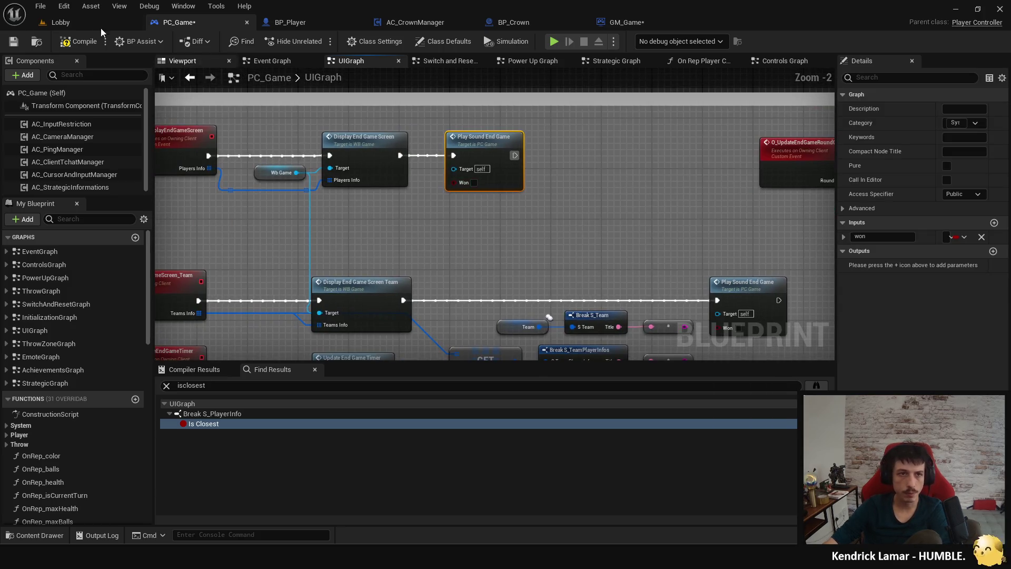
Step: Compile and save PC_Game, then confirm no isclosest references remain
left_click(76, 47)
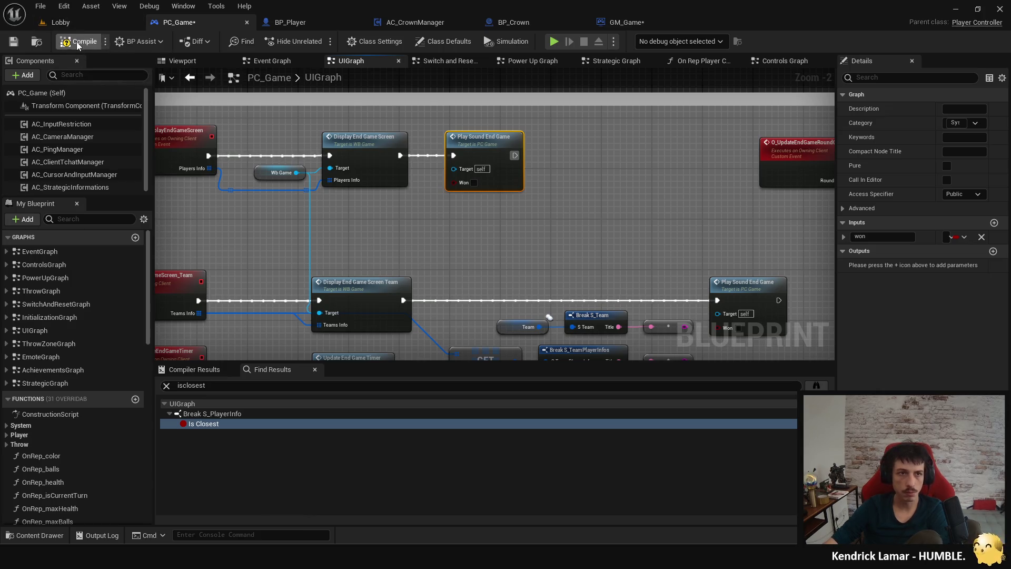
key("ctrl+s")
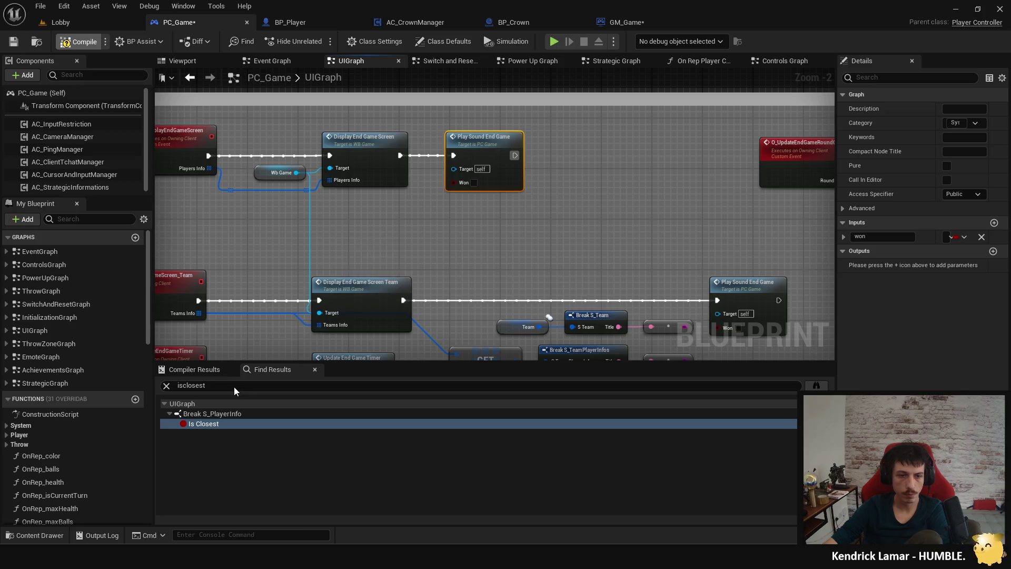
left_click(233, 387)
key("Return")
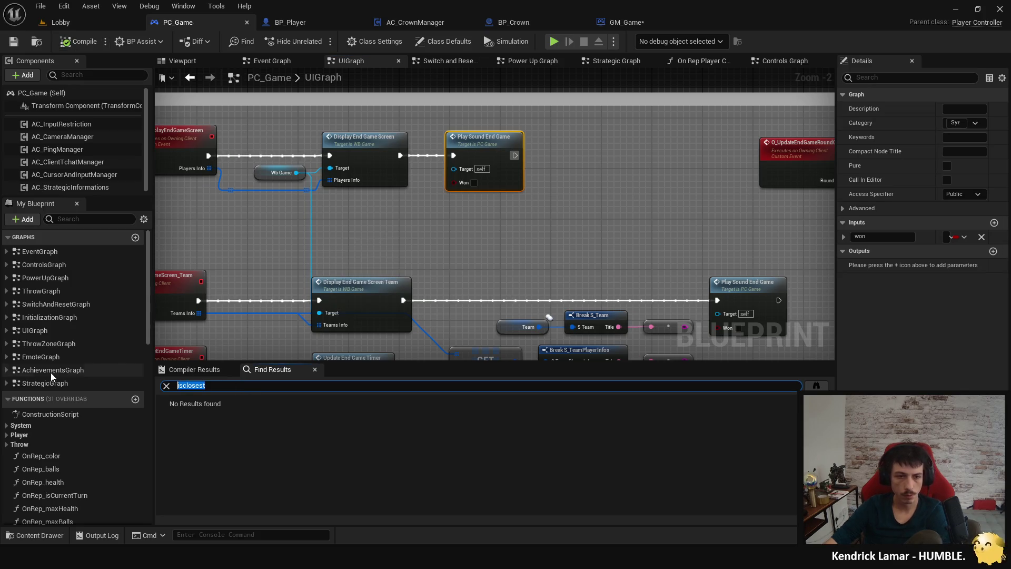
Step: Search PC_Game for 'setmembers' and visit each result: Switch and Reset, Initialization, OnRep_balls, OnRep_health
type("setmembers")
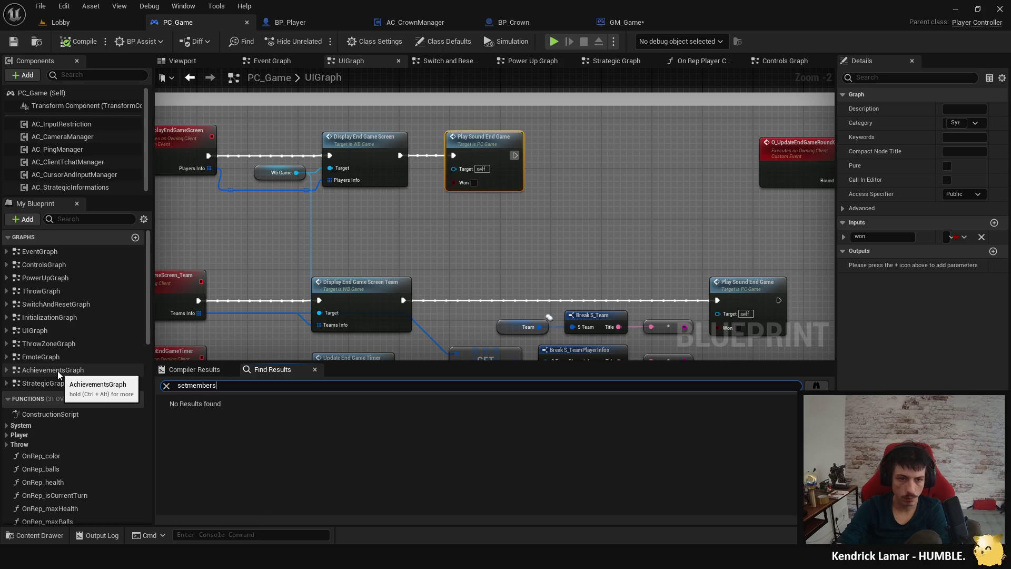
key("Return")
left_click(277, 413)
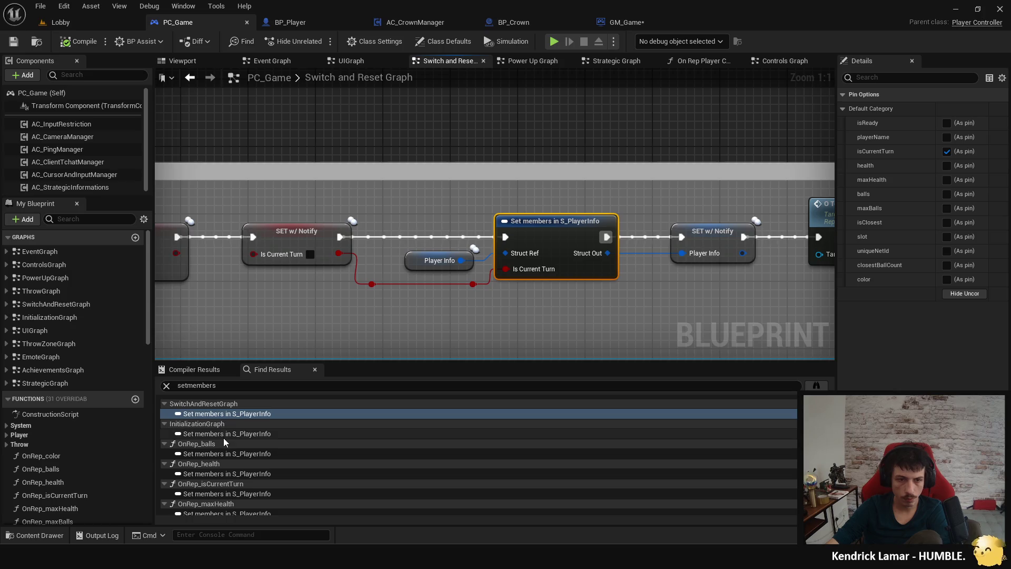
left_click(224, 437)
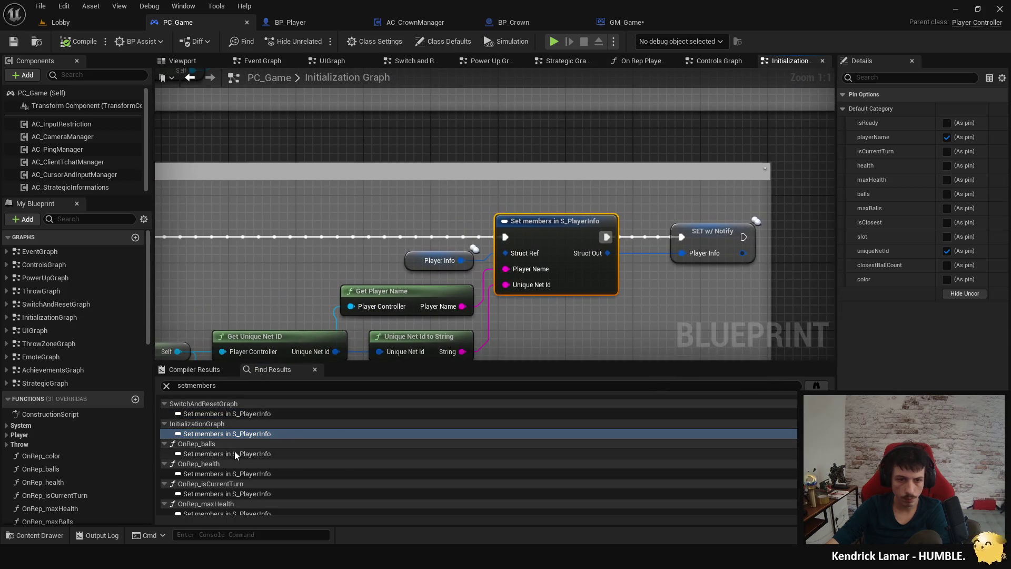
left_click(236, 454)
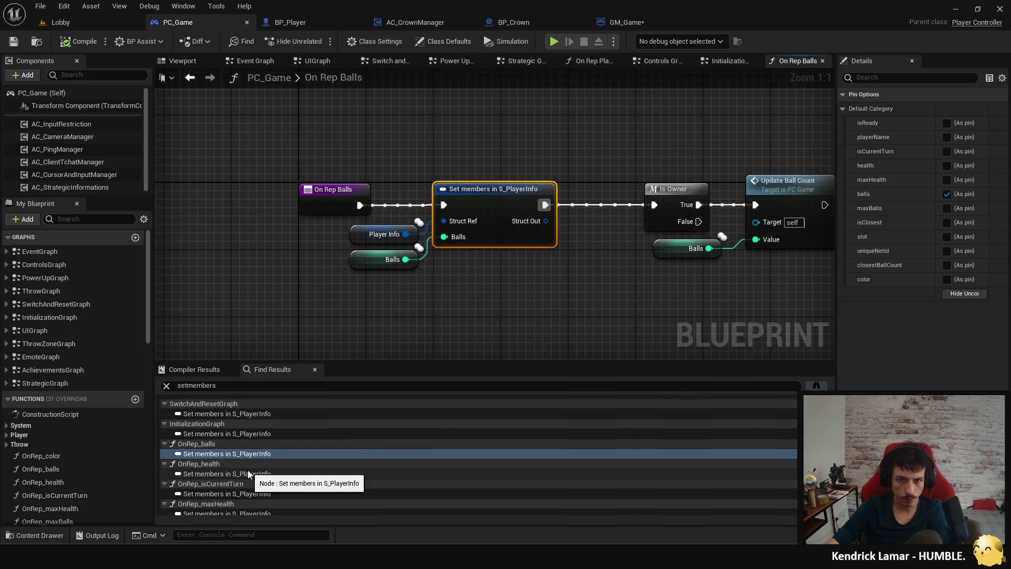
left_click(247, 473)
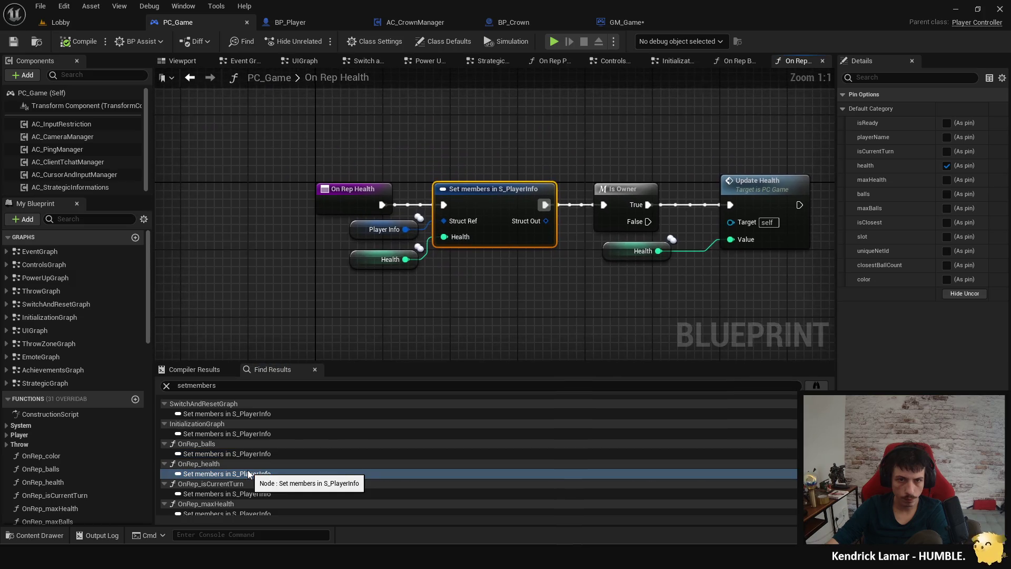
Step: Look around the On Rep Health graph, then move over to the BP_Player blueprint
scroll(267, 476, "down", 1)
scroll(267, 477, "down", 1)
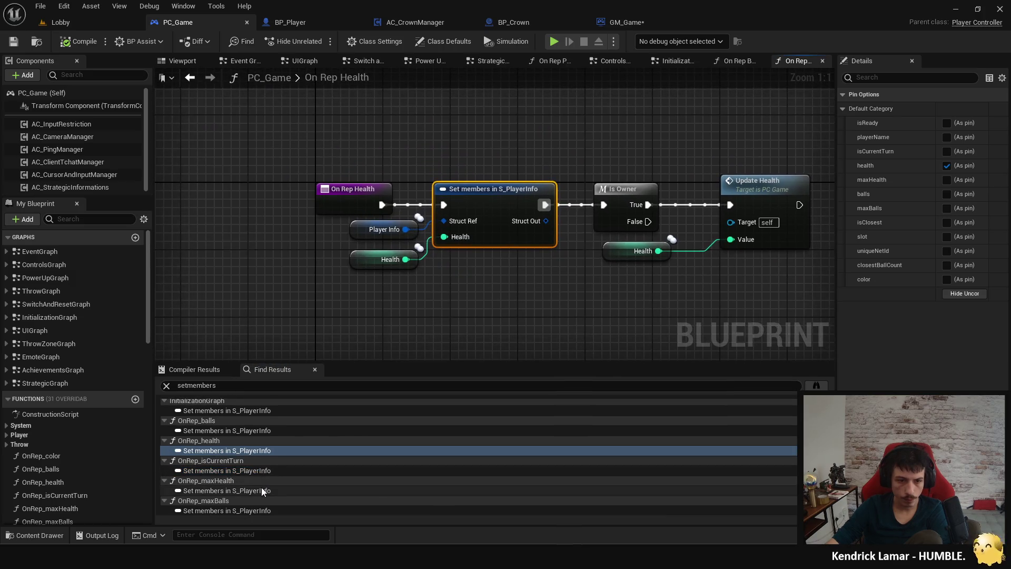
scroll(260, 488, "up", 2)
left_click_drag(479, 284, 383, 312)
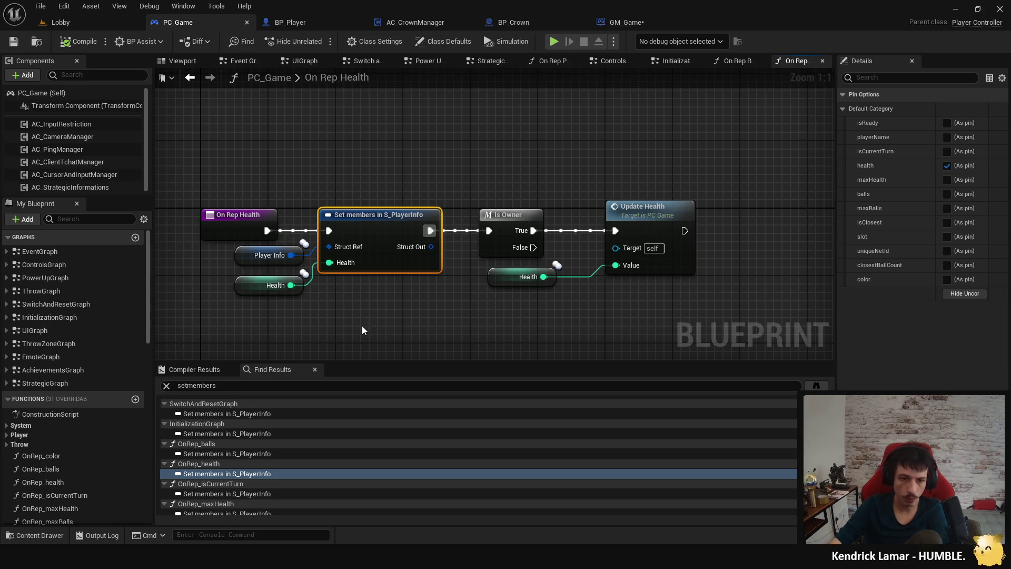
left_click(290, 22)
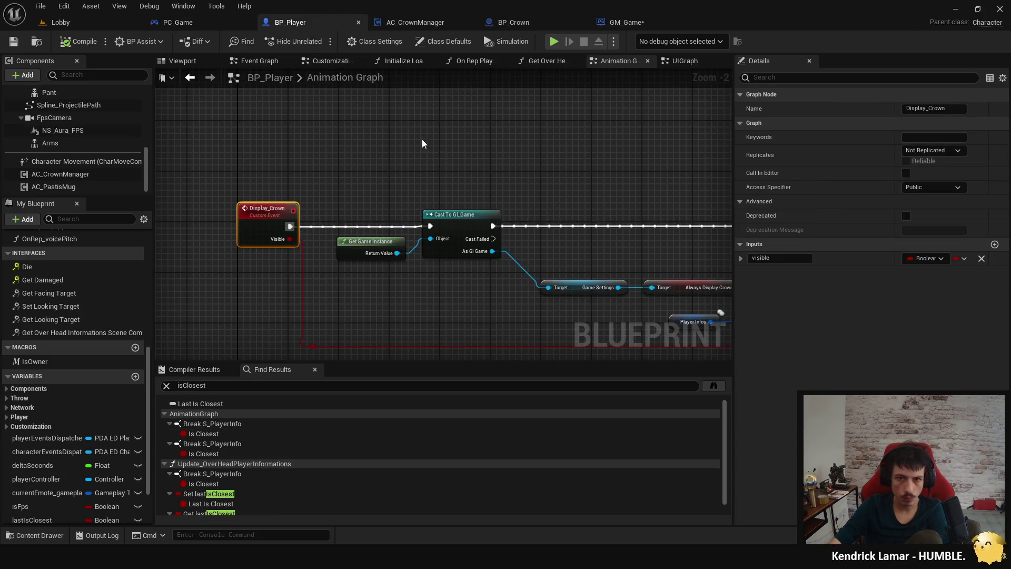
Step: Bring the OR, AND and Display nodes into view, then return from a project-wide search to local isClosest results
left_click_drag(486, 178, 227, 154)
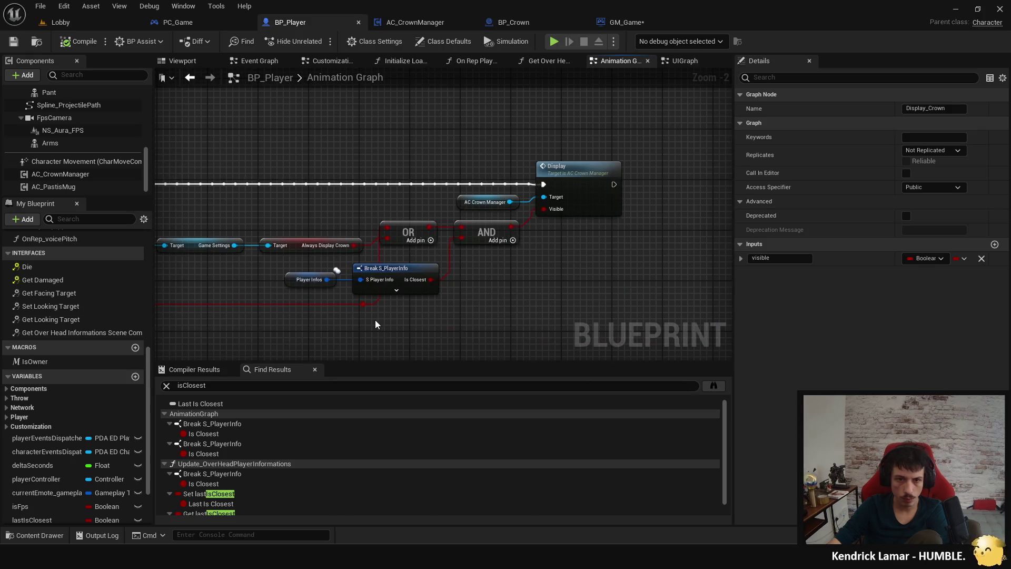
left_click(717, 386)
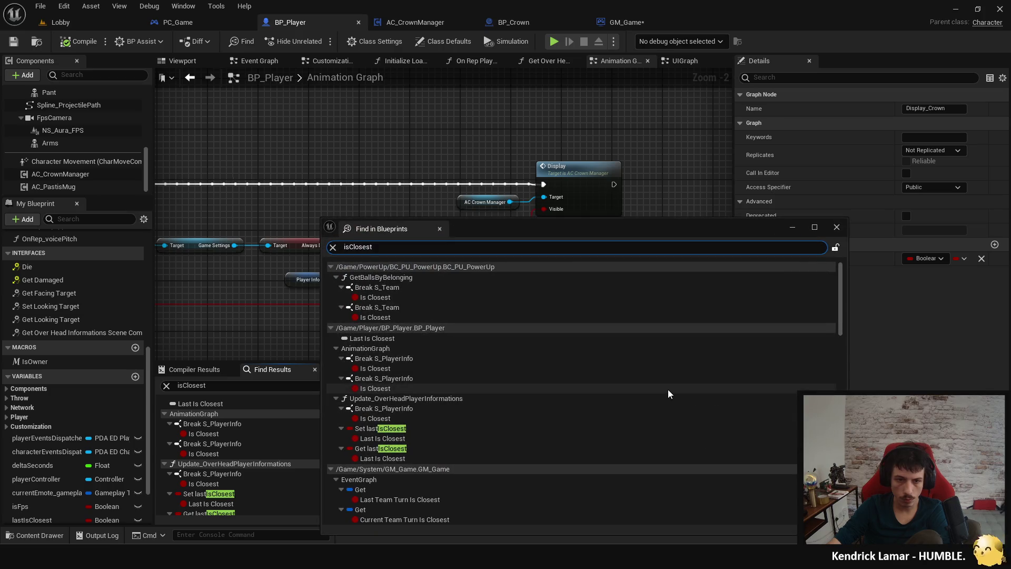
left_click(837, 227)
left_click(262, 387)
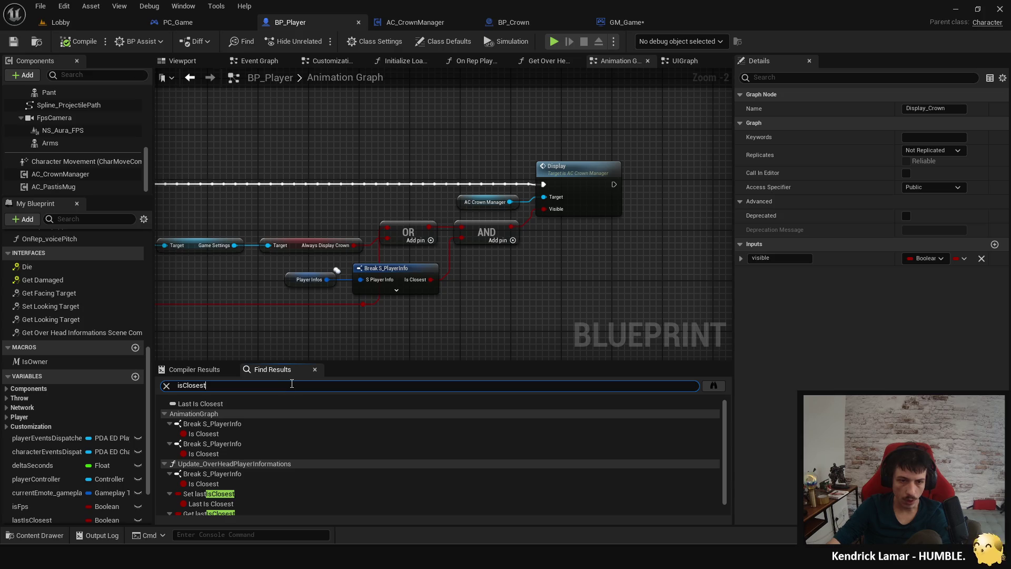
Step: Visit each Is Closest reference, including Update Over Head Player Informations, then go to GM_Game
left_click(225, 433)
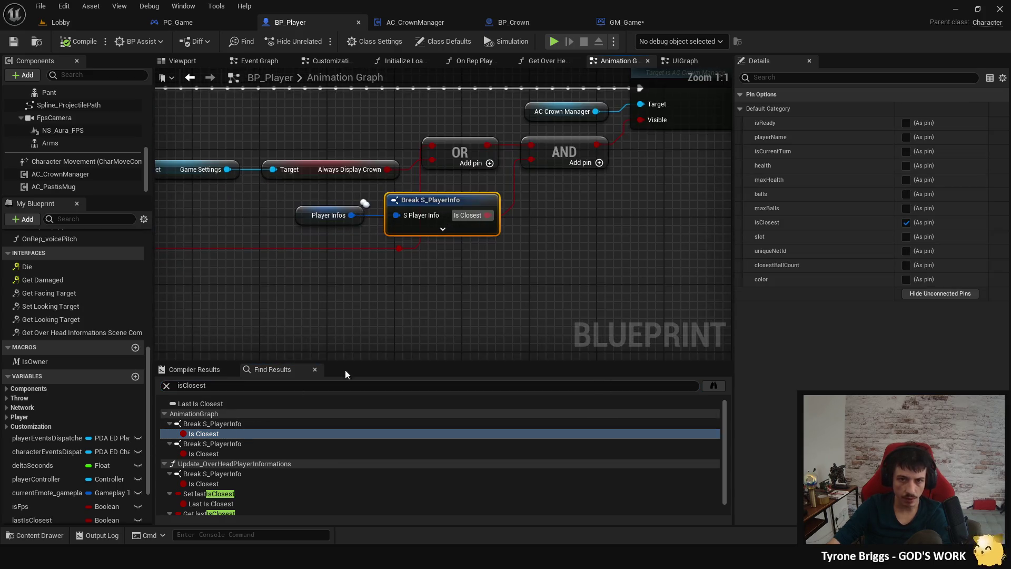
left_click(235, 452)
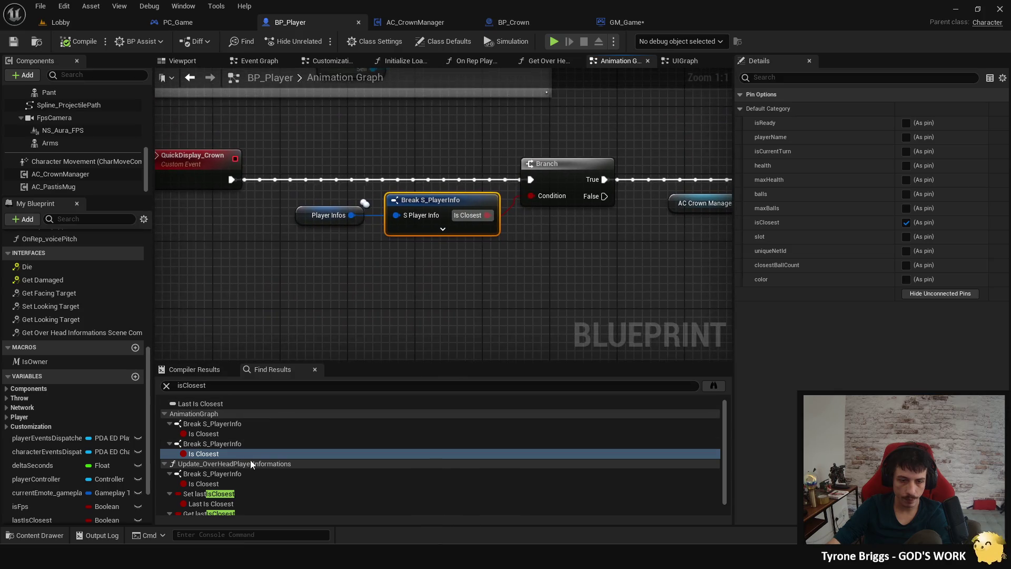
left_click(220, 483)
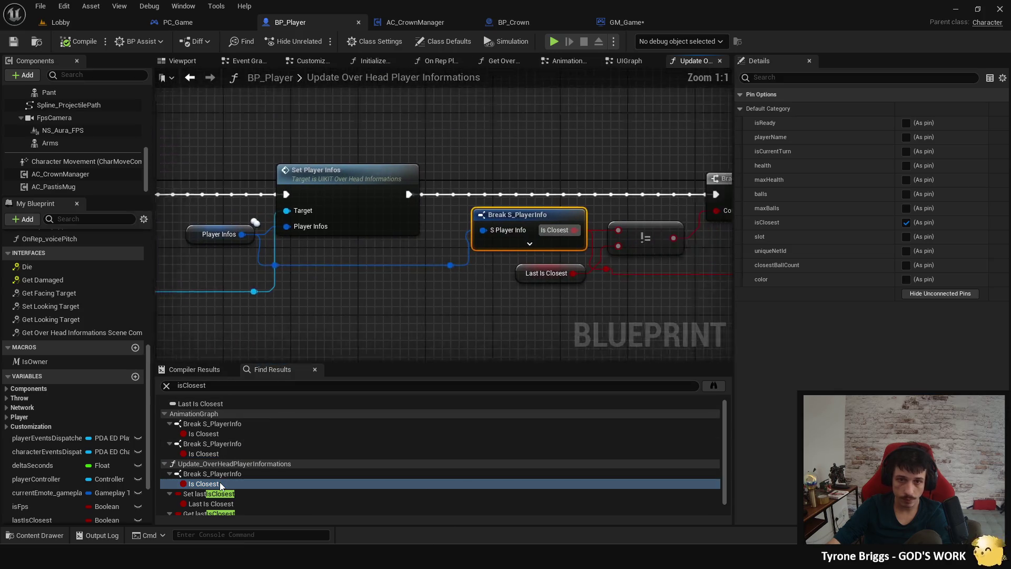
mouse_move(360, 346)
left_mouse_down()
mouse_move(224, 300)
mouse_move(273, 308)
left_mouse_up()
scroll(224, 494, "down", 1)
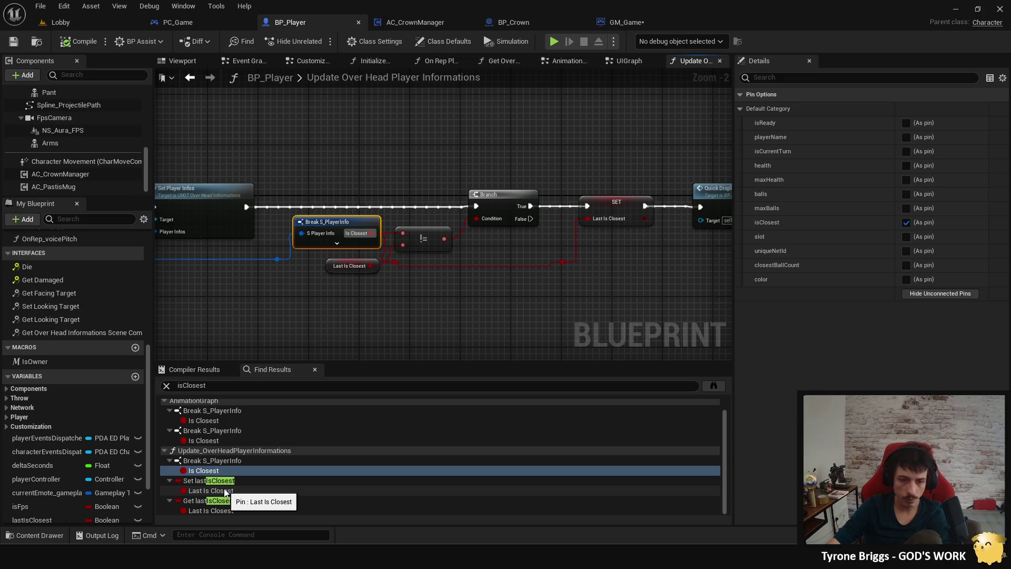
left_click(622, 22)
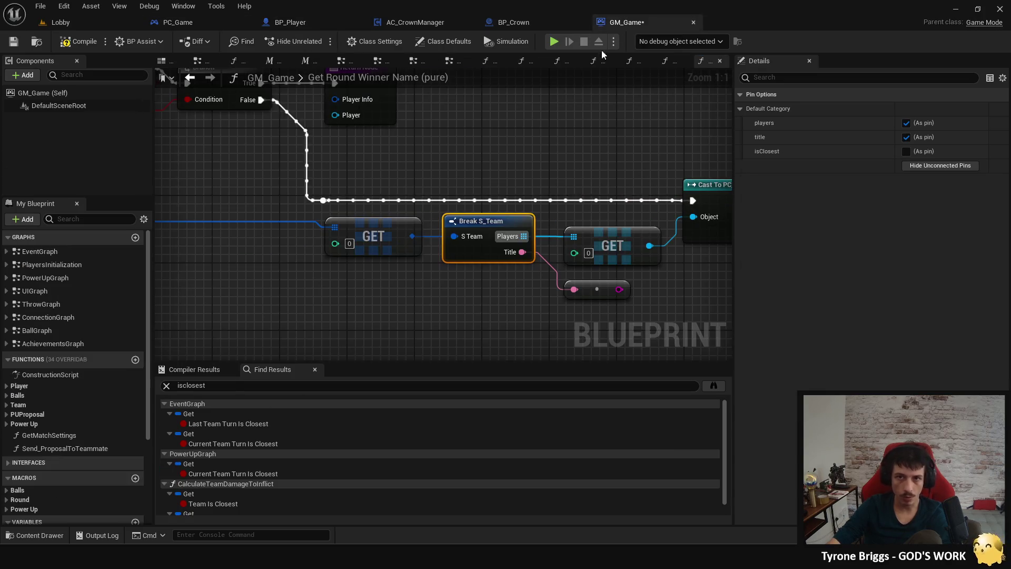
Step: Search GM_Game for 'setmembers' and open the EventGraph, SetPlayerTurn, FindAndRemovePlayerFromTeam and AddToTeam nodes
left_click(229, 391)
type("s")
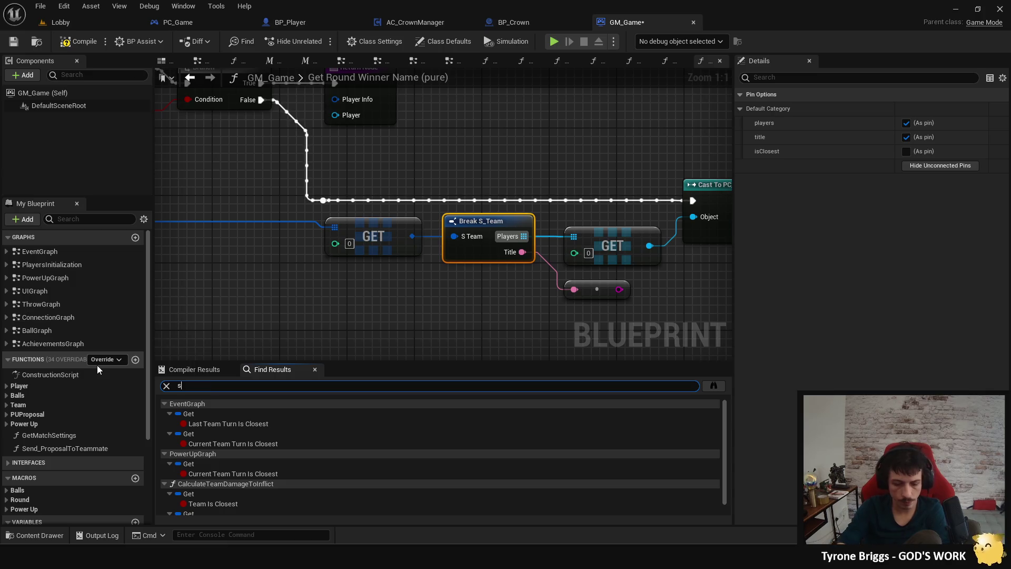
type("etmembers")
key("Return")
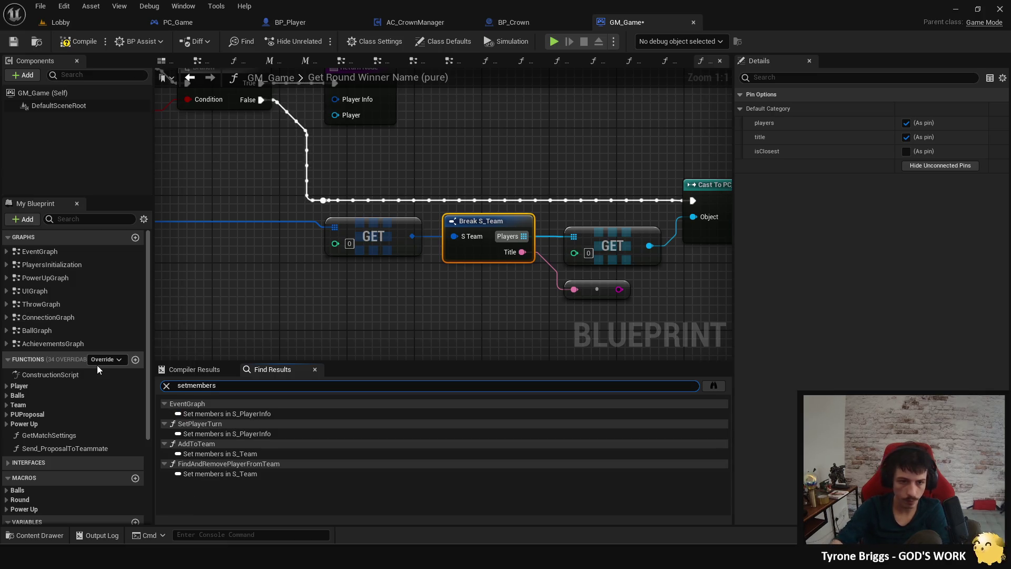
left_click(246, 413)
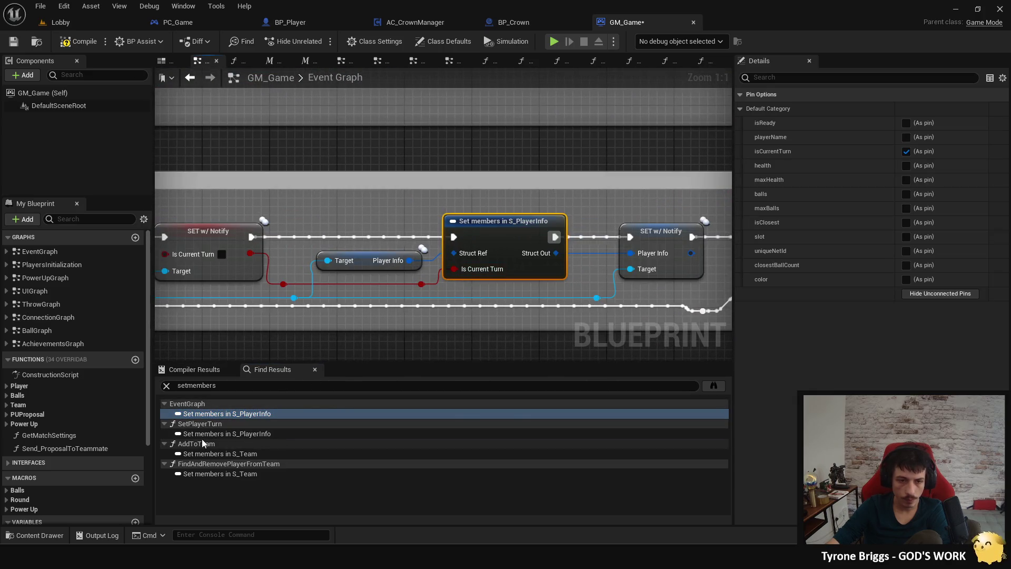
left_click(203, 435)
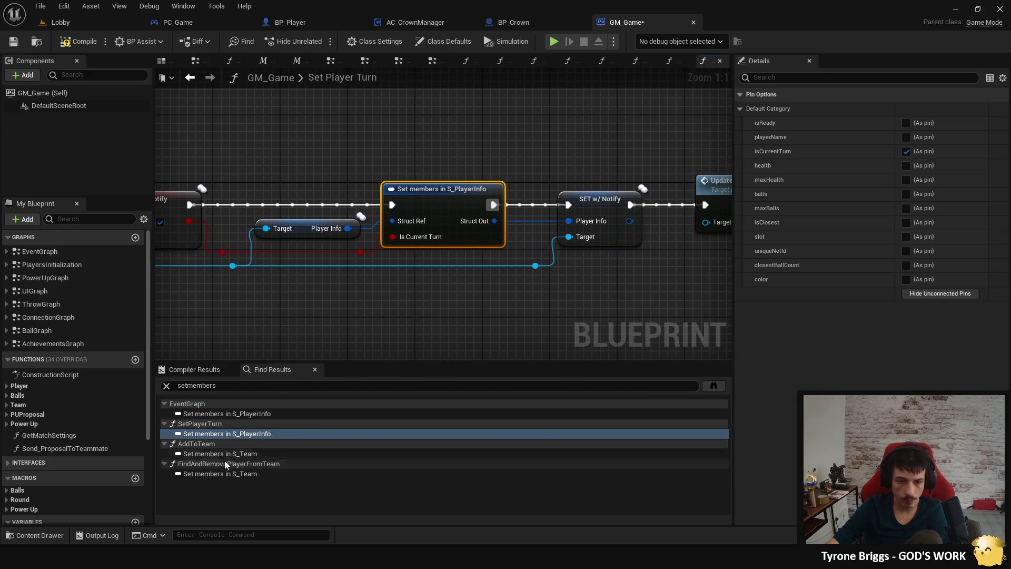
left_click(223, 471)
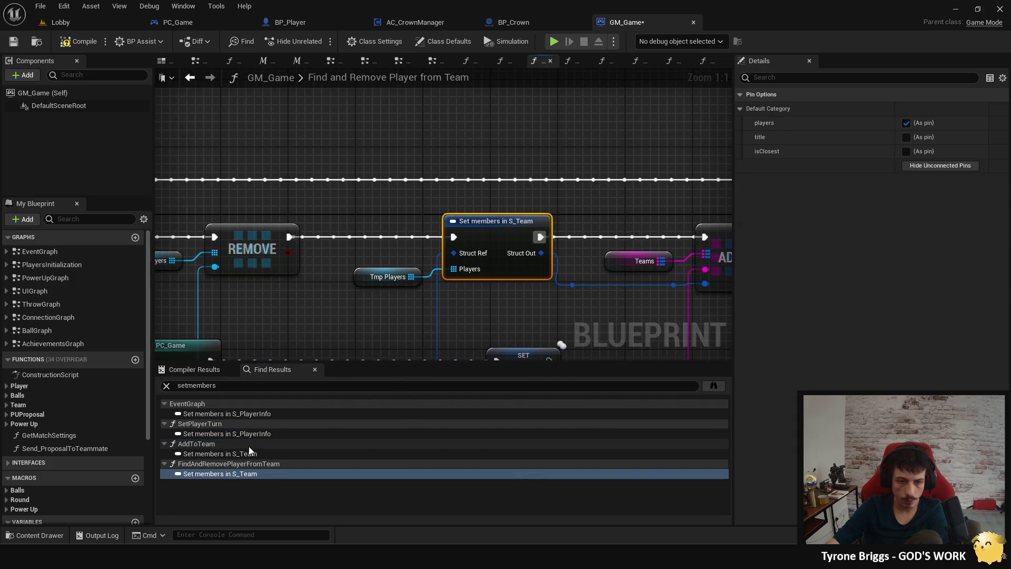
left_click(244, 454)
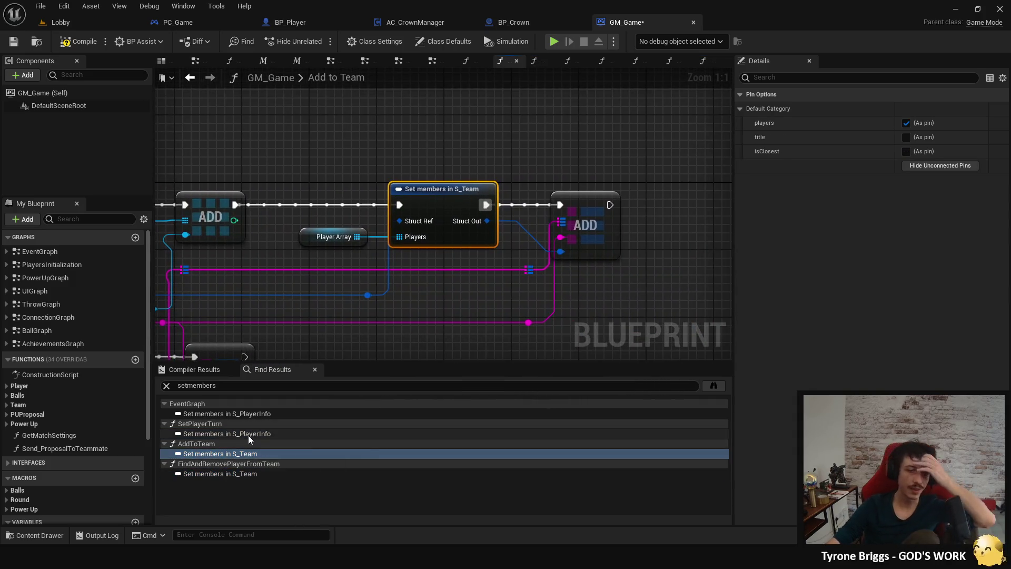
Step: Recheck the SetPlayerTurn and EventGraph Set members nodes, save GM_Game, and return to BP_Player
left_click(248, 435)
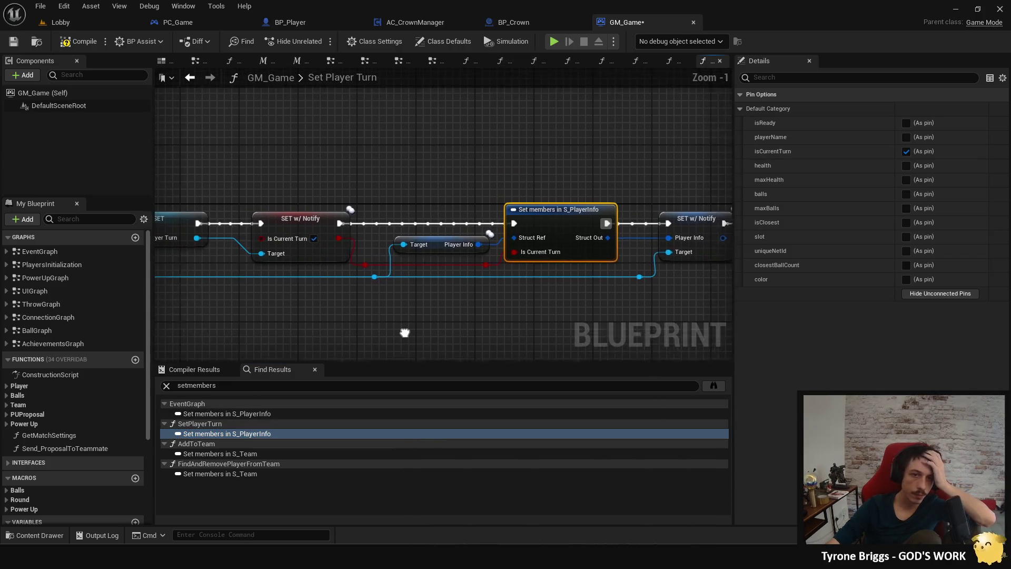
left_click(209, 415)
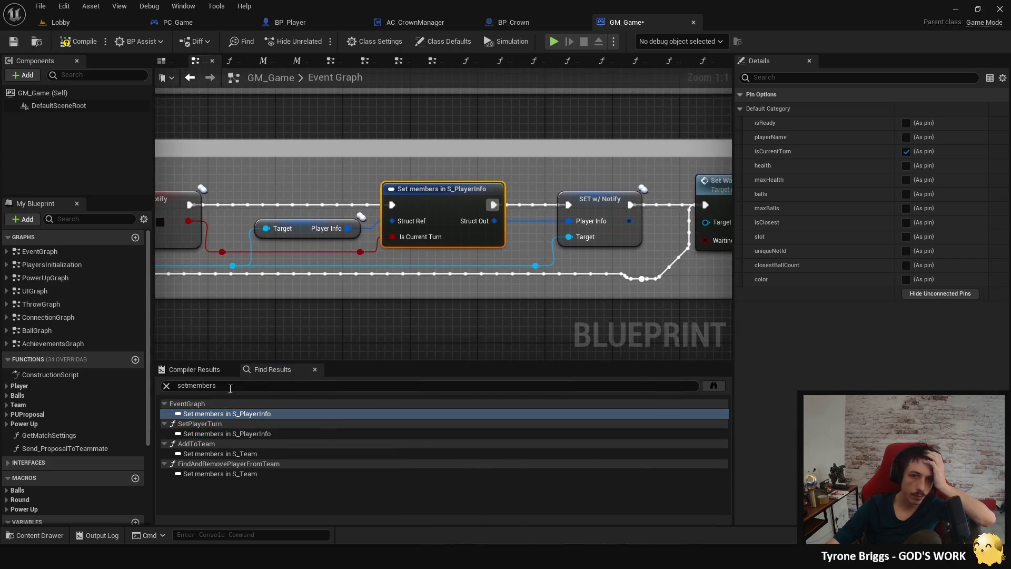
scroll(371, 326, "down", 1)
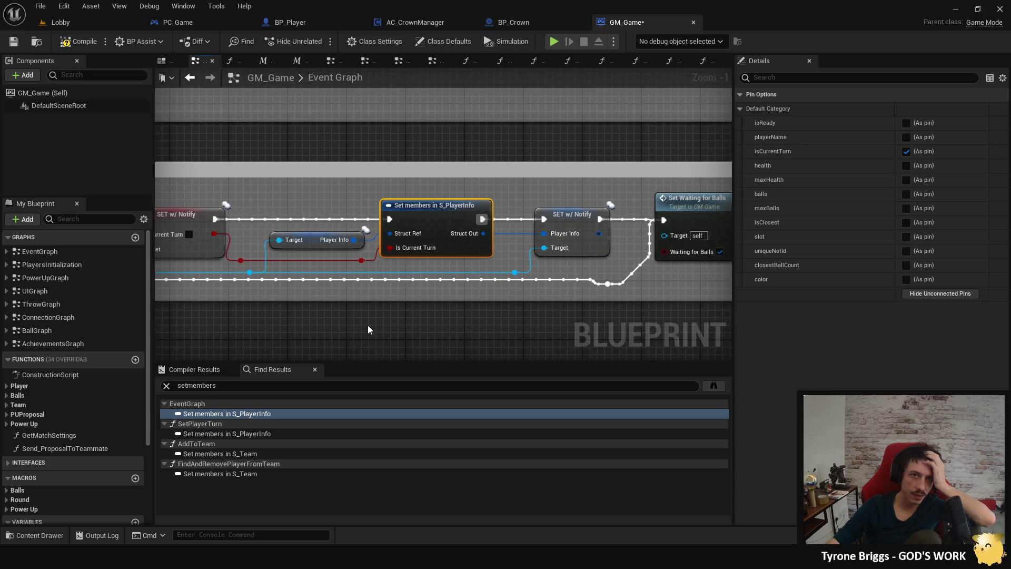
key("ctrl+s")
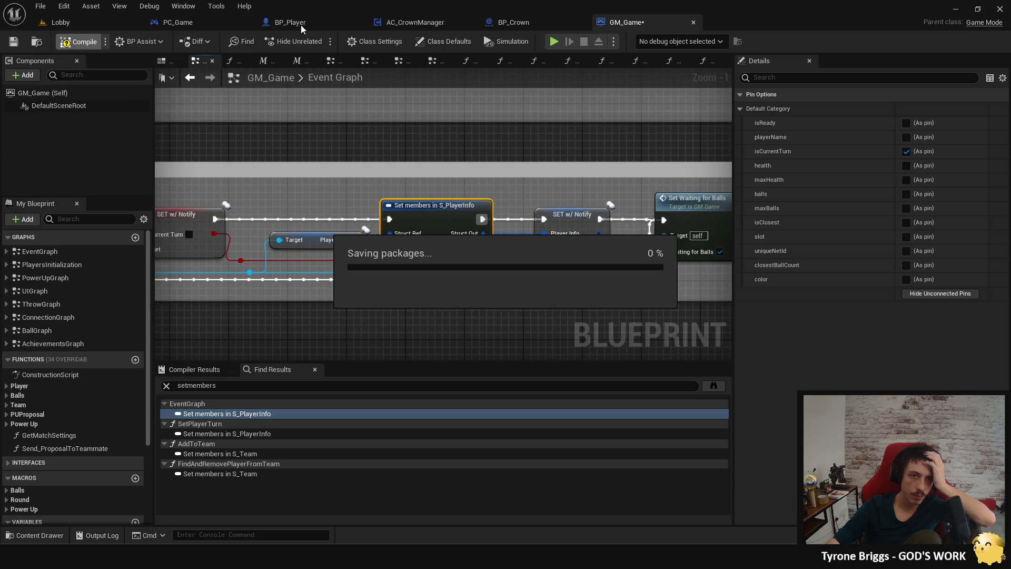
left_click(301, 24)
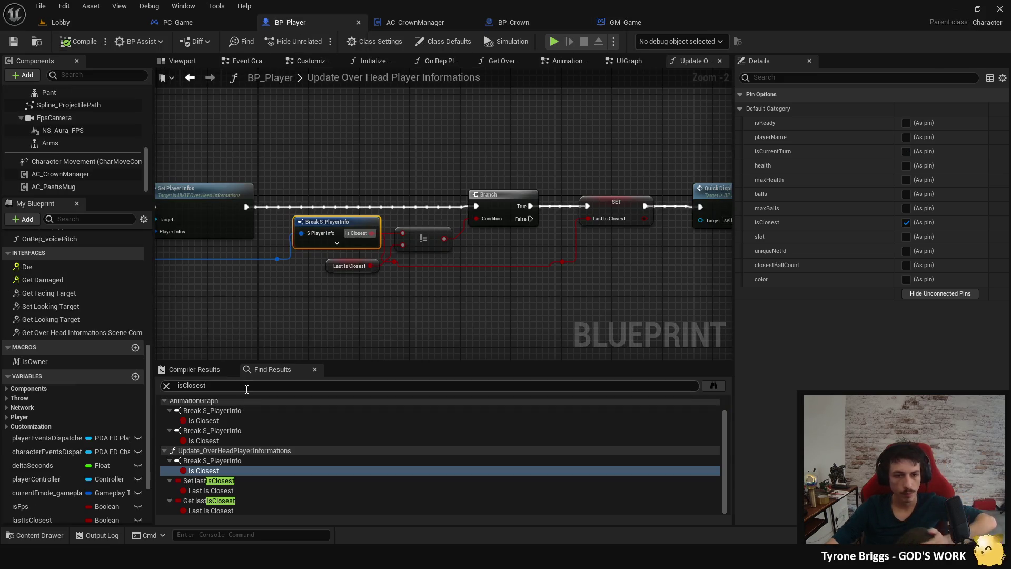
Step: Search BP_Player for 'setmembers', find no results, clear the search, and switch to PC_Game's On Rep Health
double_click(206, 420)
type("setmembers")
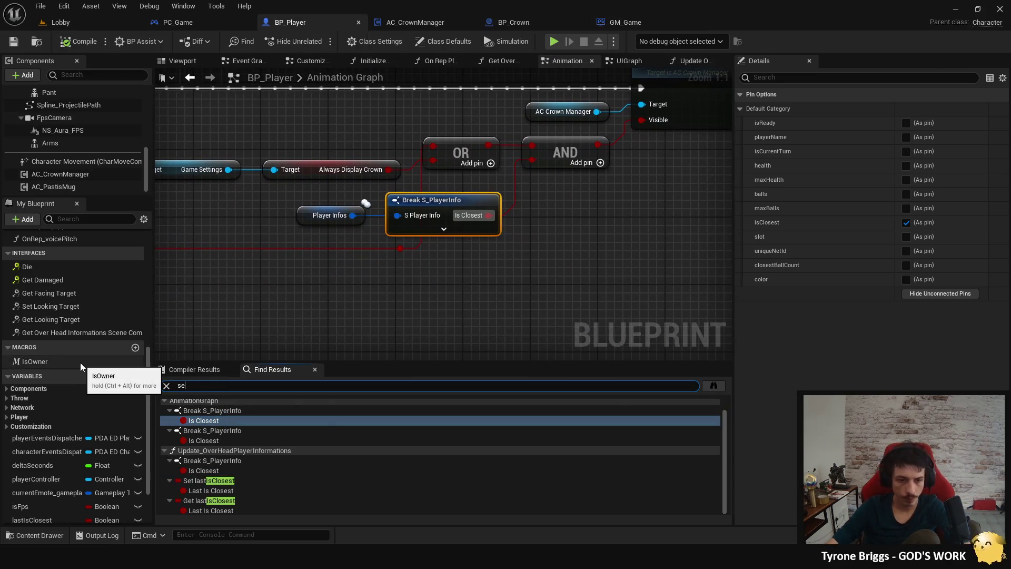
key("Return")
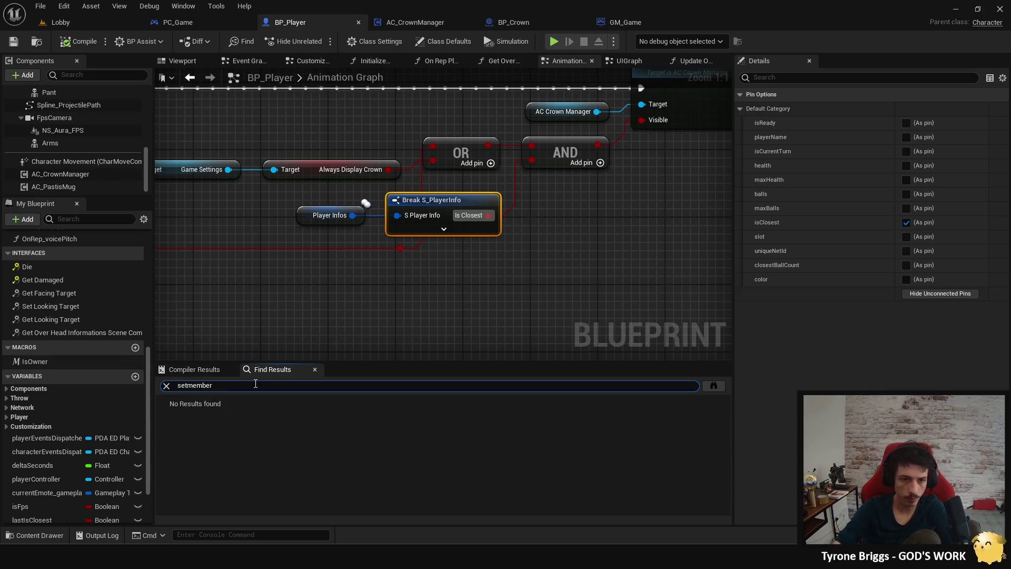
key("ctrl+a")
key("BackSpace")
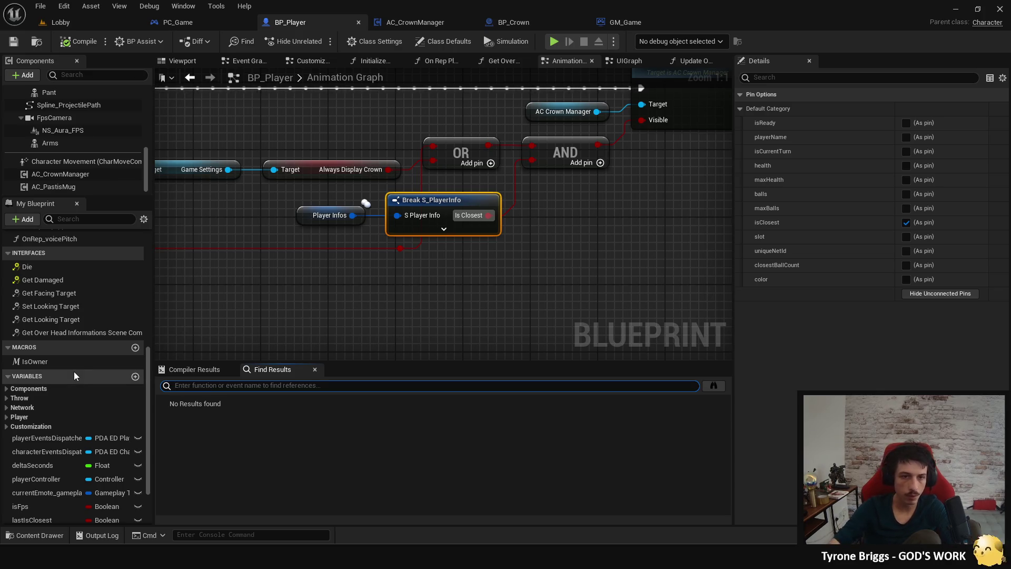
mouse_move(243, 261)
left_mouse_down()
mouse_move(287, 318)
mouse_move(384, 305)
left_mouse_up()
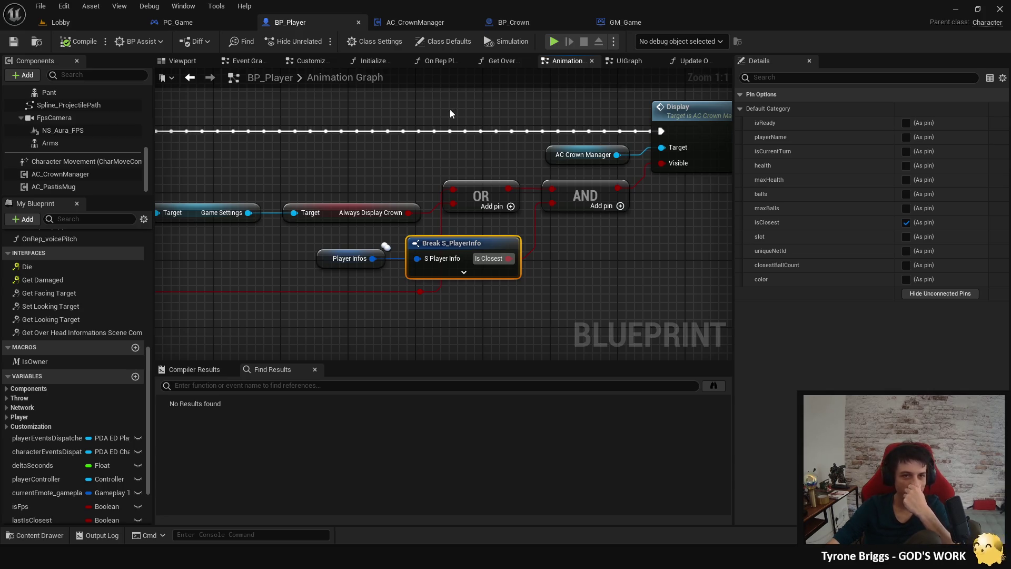
left_click(203, 27)
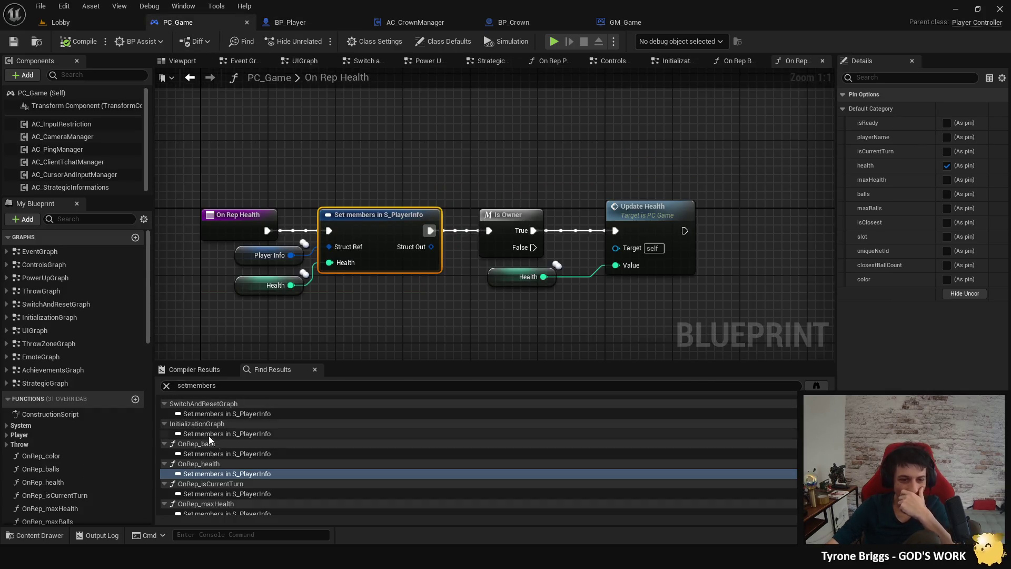
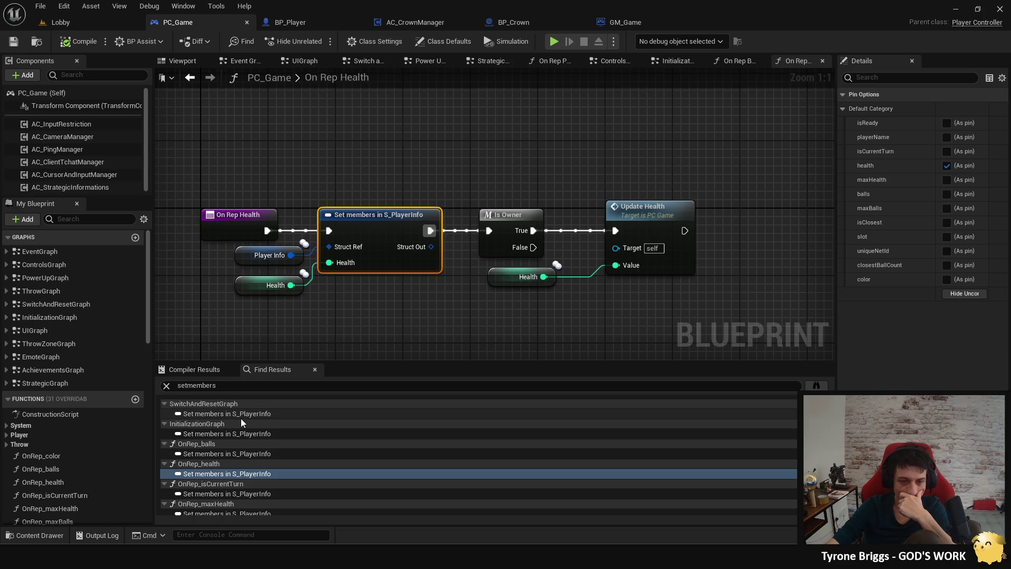
Step: Clear the old search and list every reference to PC_Game's playerInfo variable
left_click(243, 387)
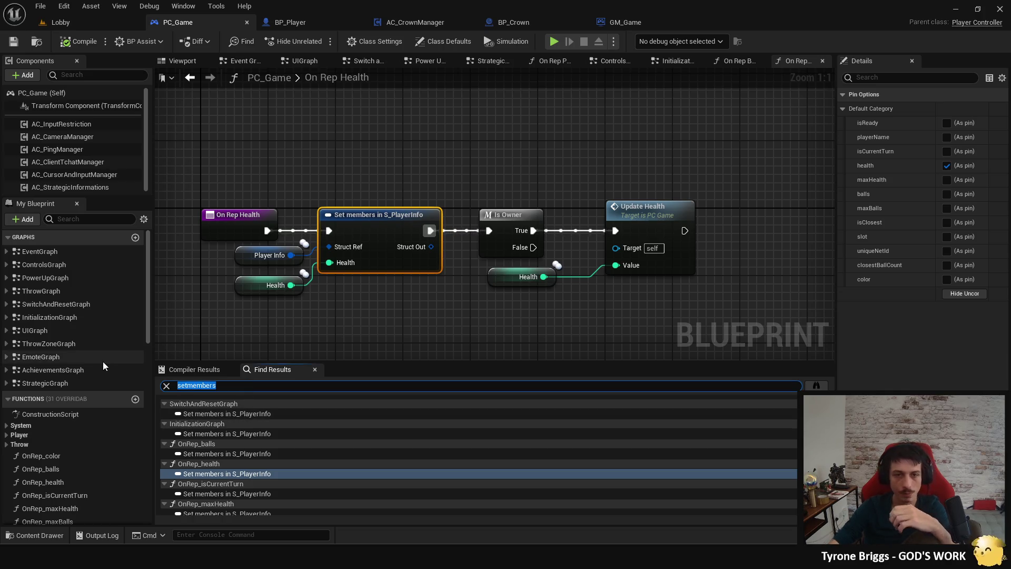
key("BackSpace")
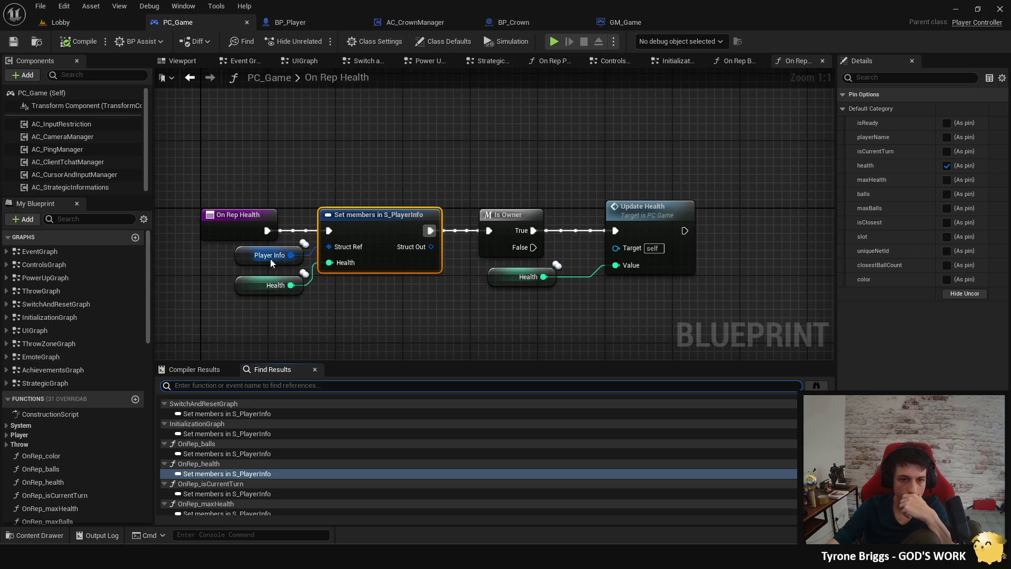
left_click(266, 256)
right_click(250, 257)
left_click(326, 356)
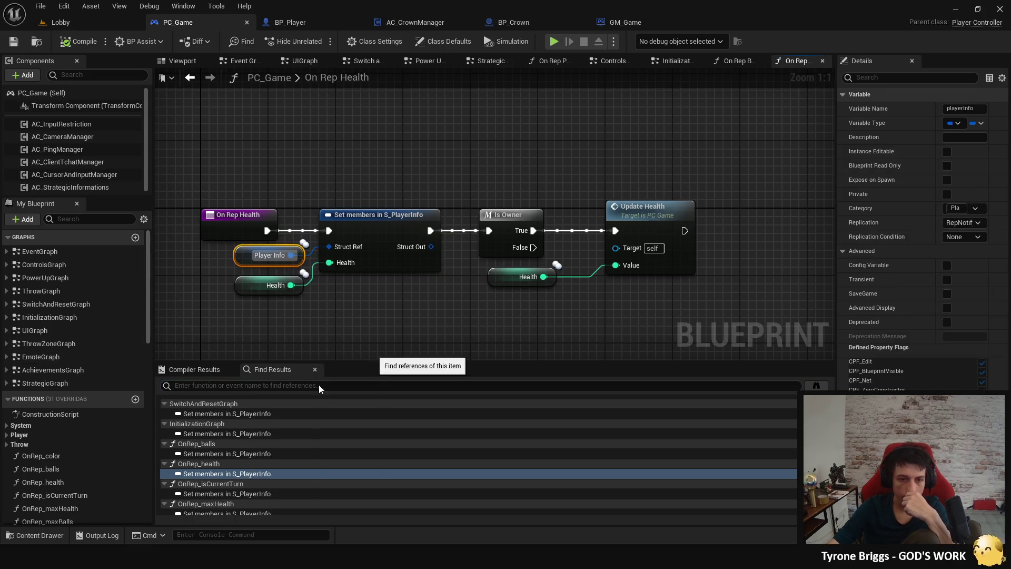
Step: Step through playerInfo uses in the Event Graph, Power Up, Switch and Reset, and Initialization graphs
double_click(233, 415)
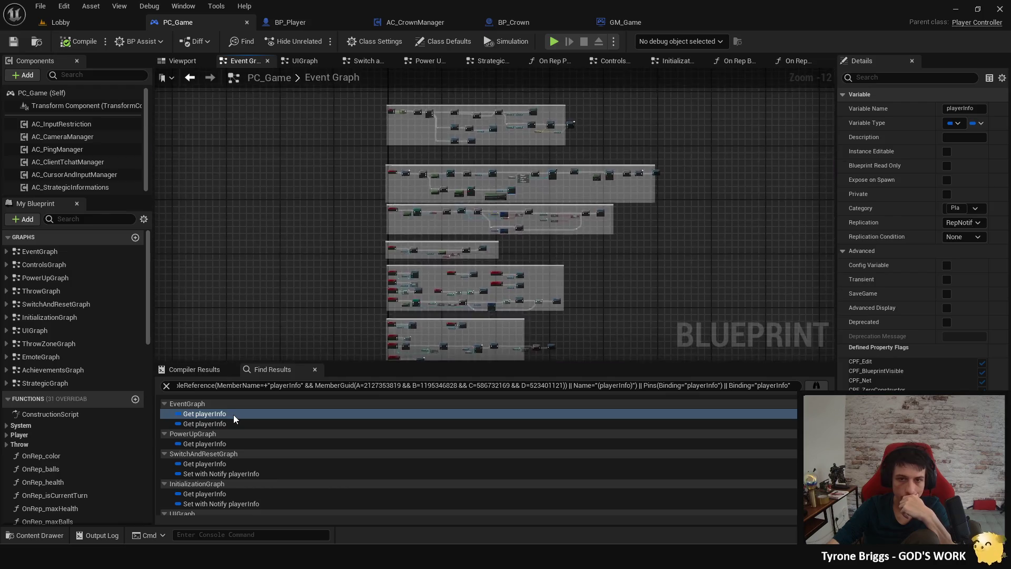
double_click(216, 424)
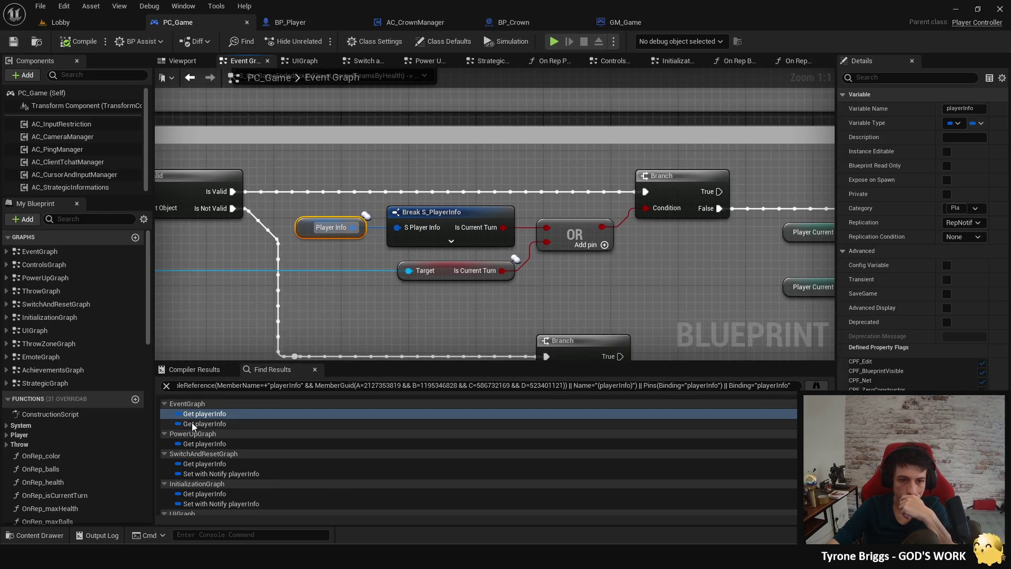
double_click(217, 443)
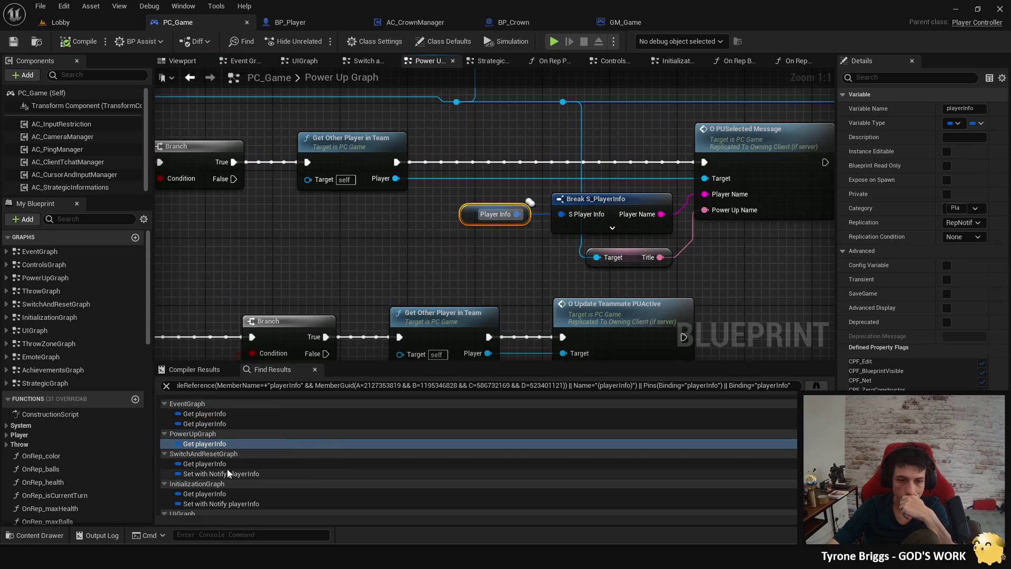
double_click(229, 463)
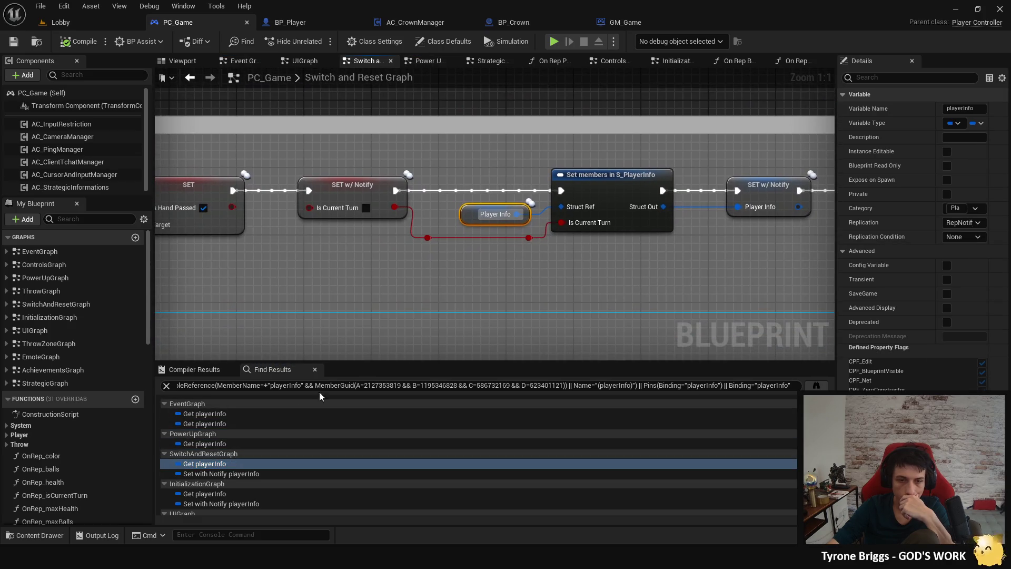
scroll(217, 463, "down", 1)
double_click(229, 457)
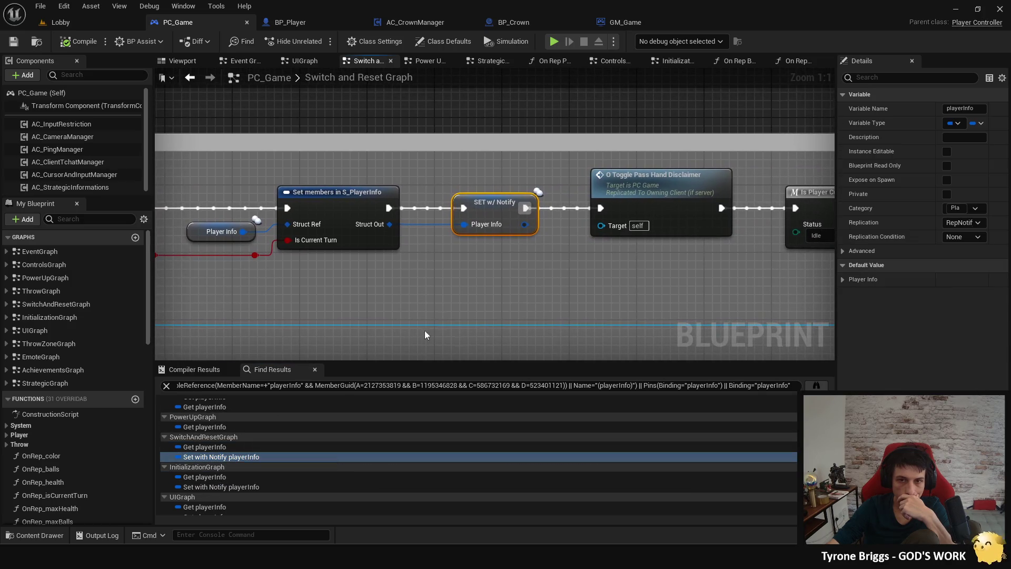
mouse_move(368, 282)
left_mouse_down()
mouse_move(568, 271)
mouse_move(438, 288)
left_mouse_up()
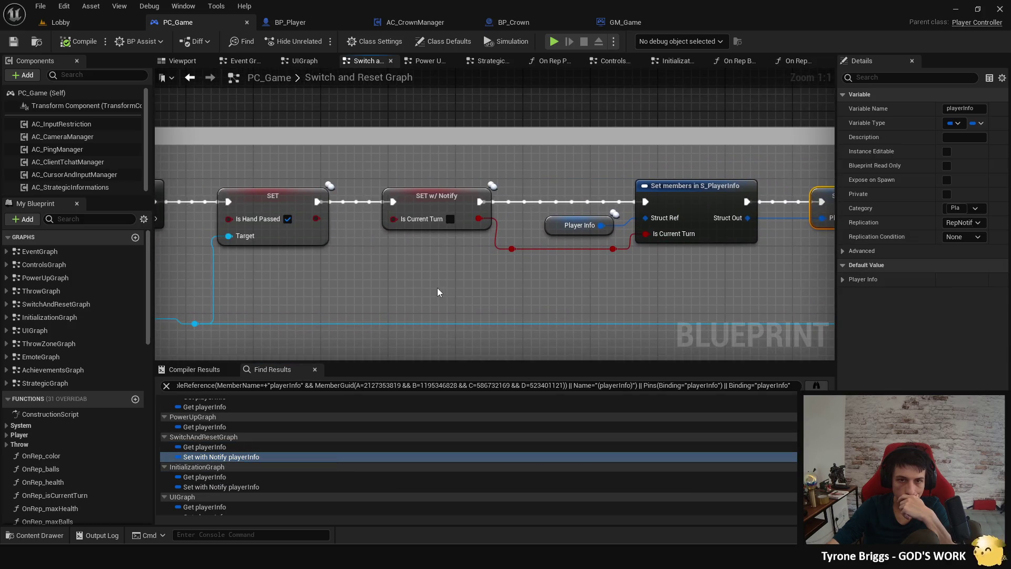
double_click(227, 477)
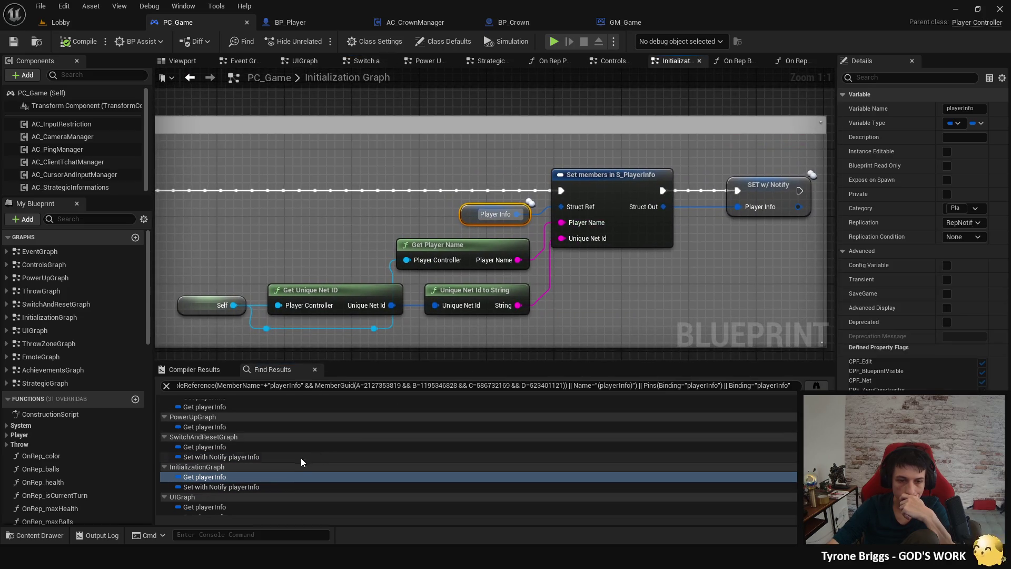
scroll(279, 469, "down", 2)
Step: Hide the unused Color pin on UIGraph's Break S_PlayerInfo nodes, then reach On Rep Balls
double_click(232, 475)
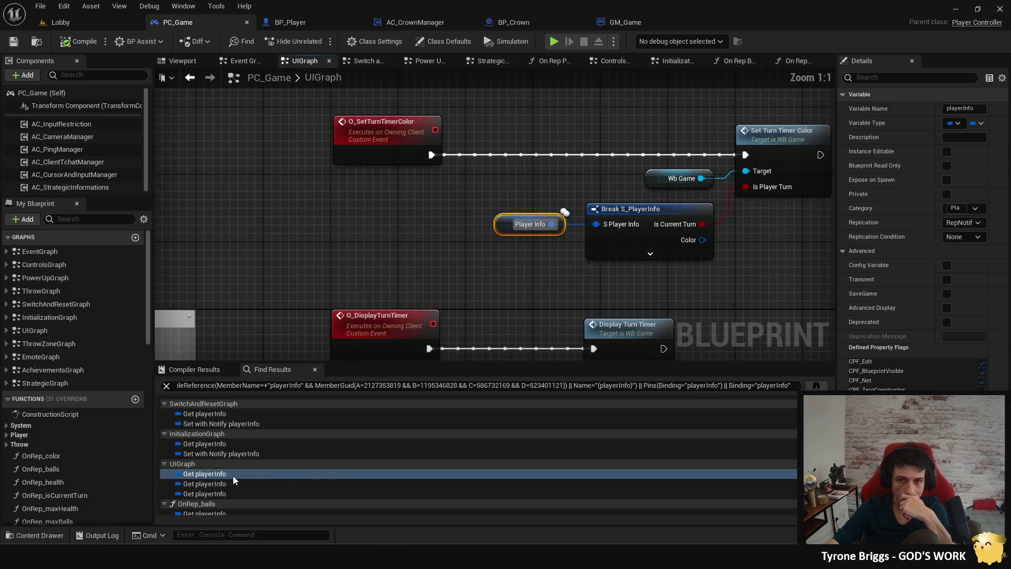
left_click(618, 251)
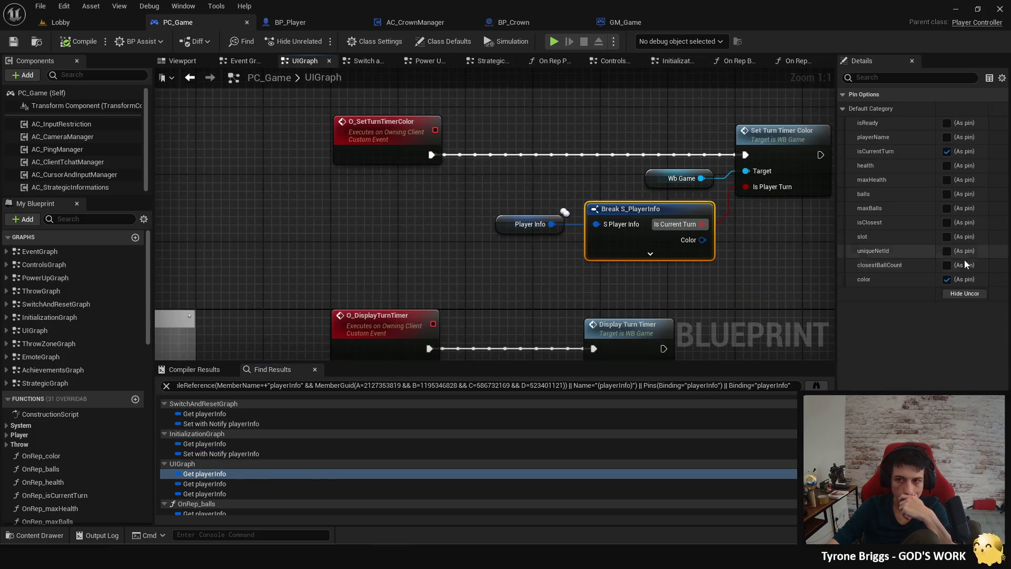
left_click(965, 293)
double_click(205, 484)
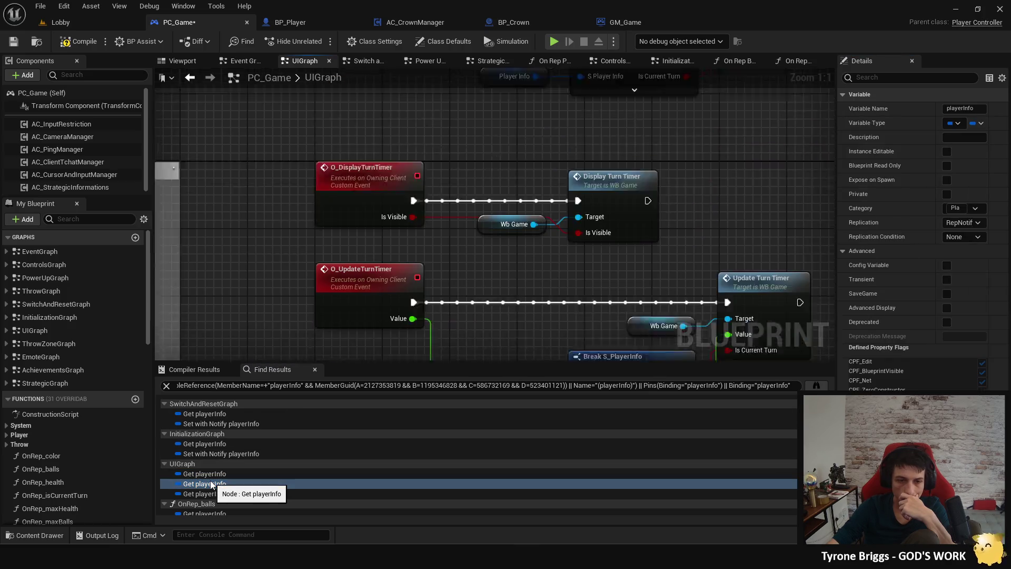
left_click(569, 237)
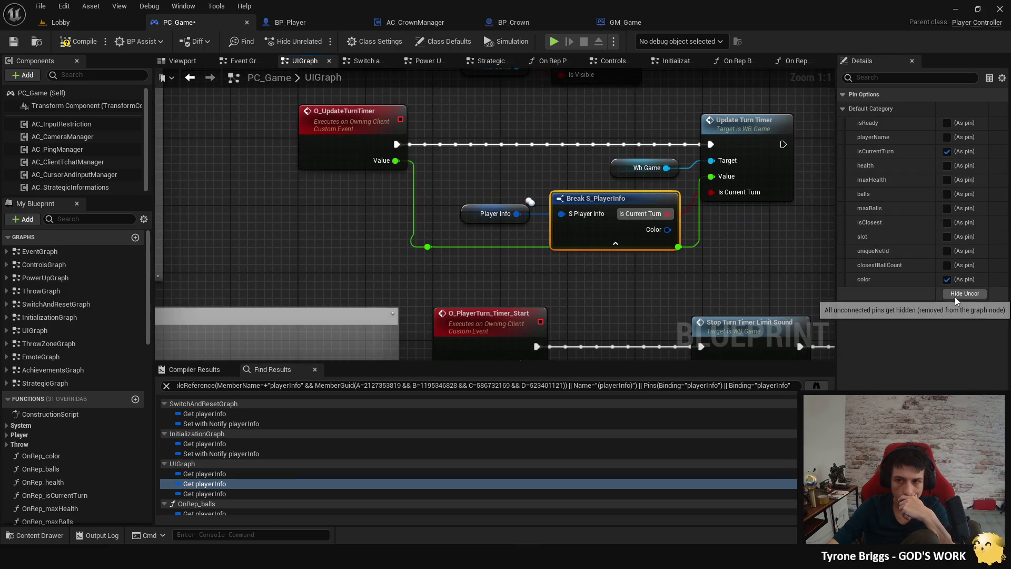
left_click(965, 293)
double_click(206, 493)
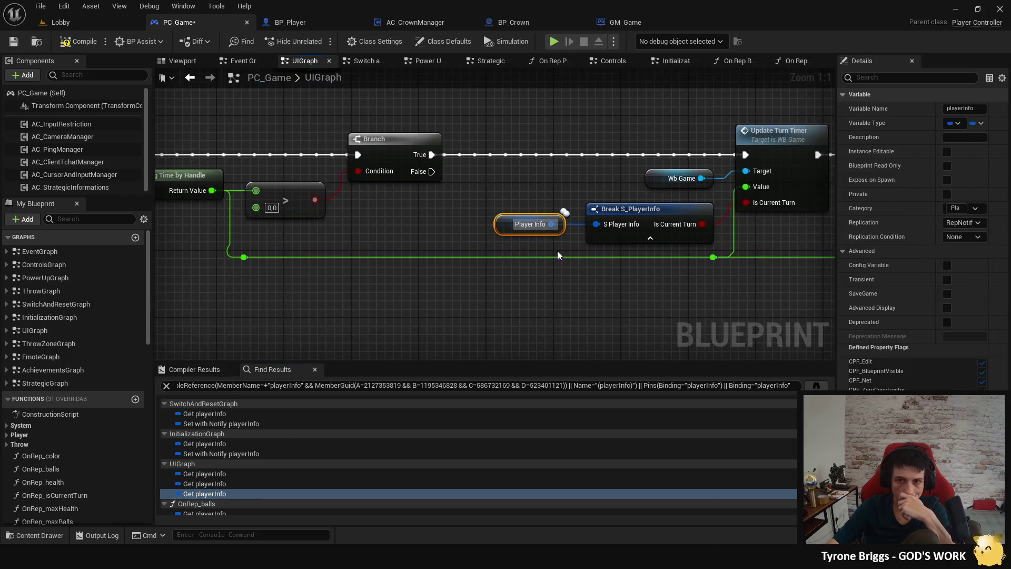
left_click(640, 208)
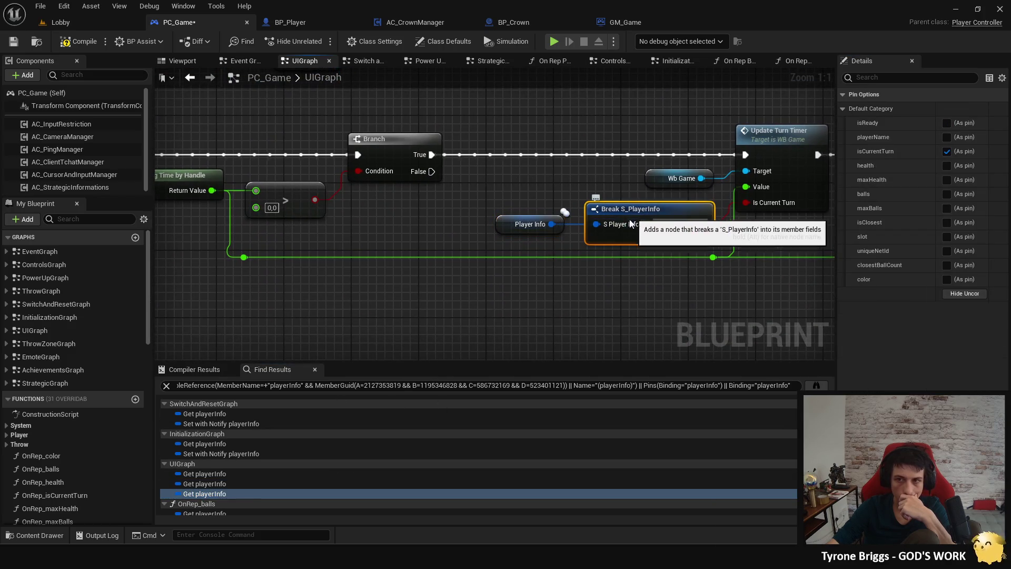
scroll(242, 466, "down", 2)
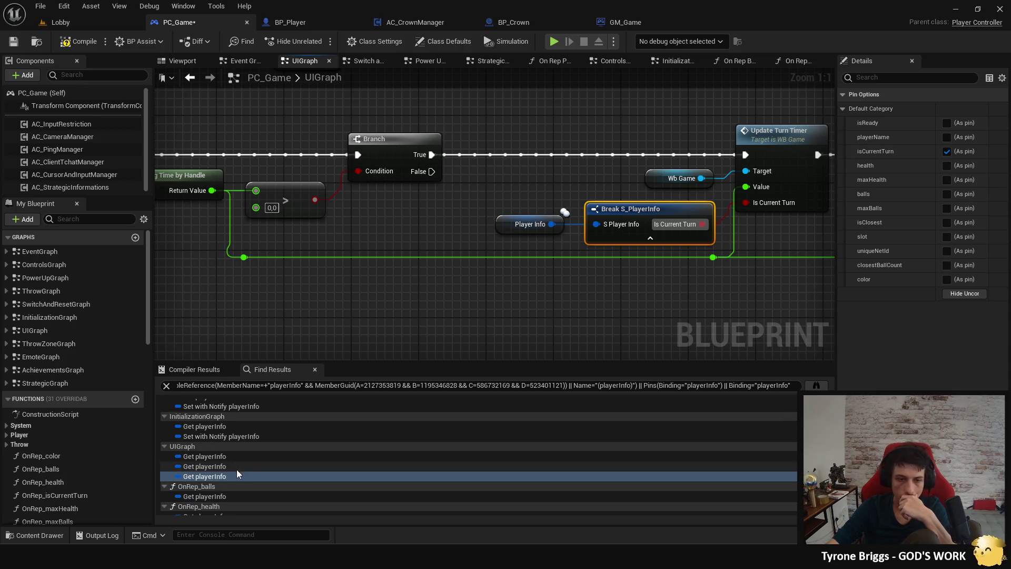
scroll(214, 479, "down", 3)
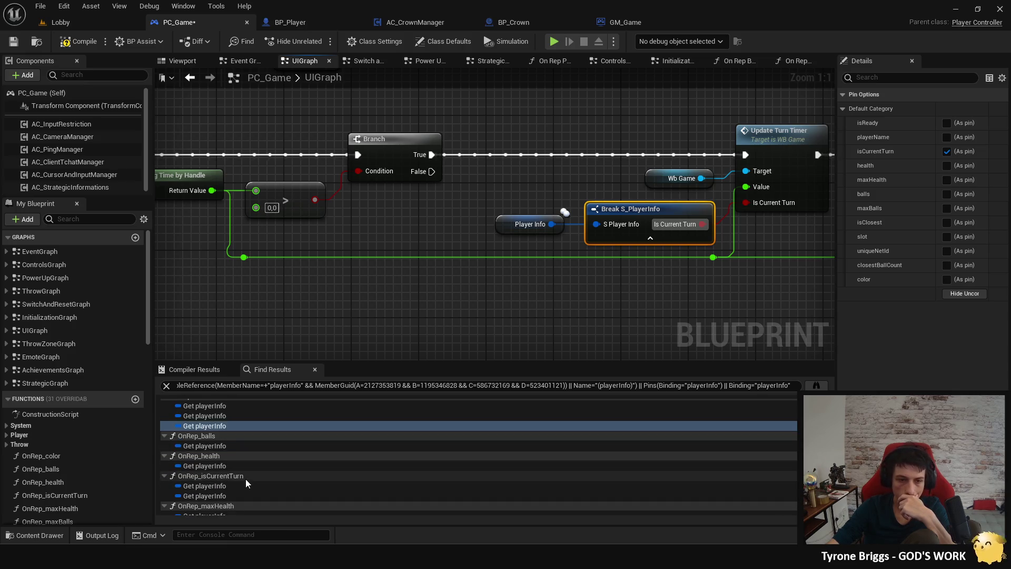
double_click(205, 429)
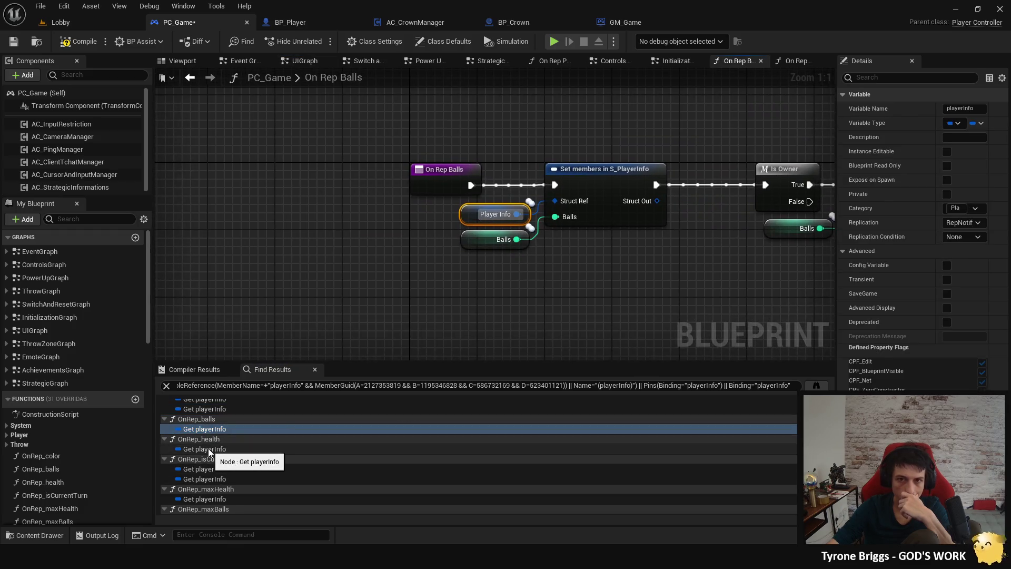
Step: Inspect playerInfo in On Rep Health and On Rep Is Current Turn's turn-change logic
double_click(208, 449)
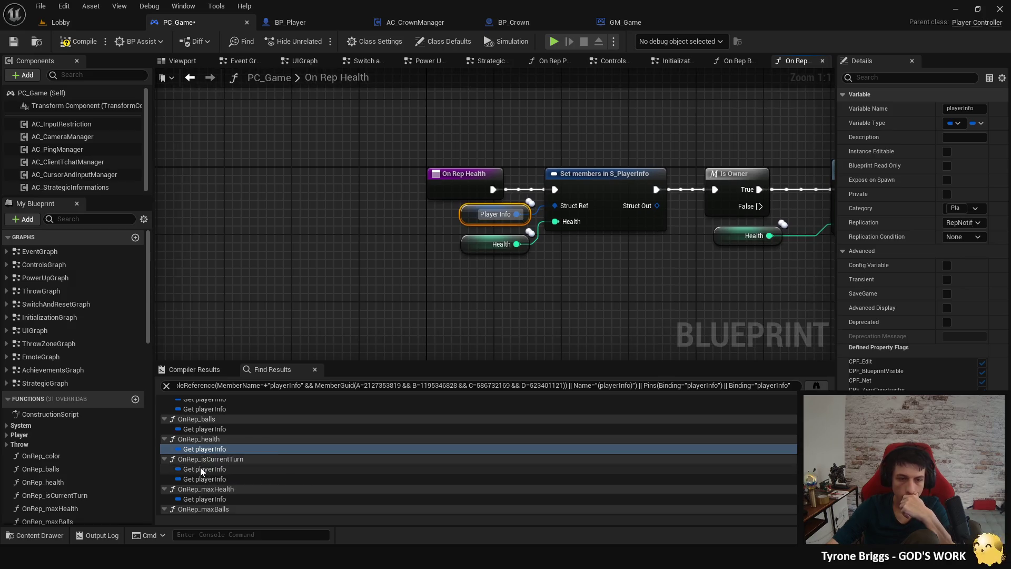
double_click(201, 469)
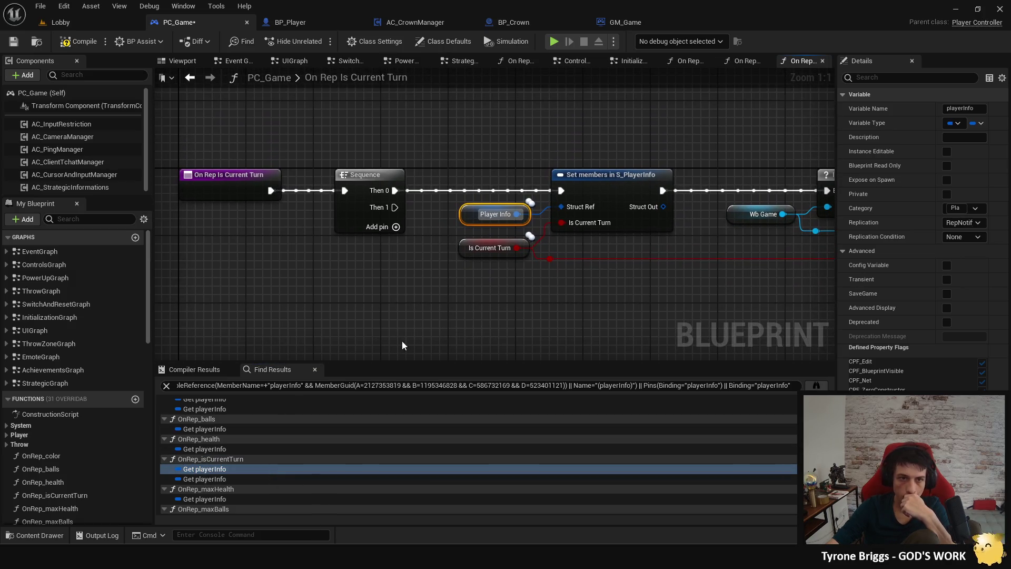
scroll(316, 323, "down", 1)
left_click_drag(404, 298, 264, 295)
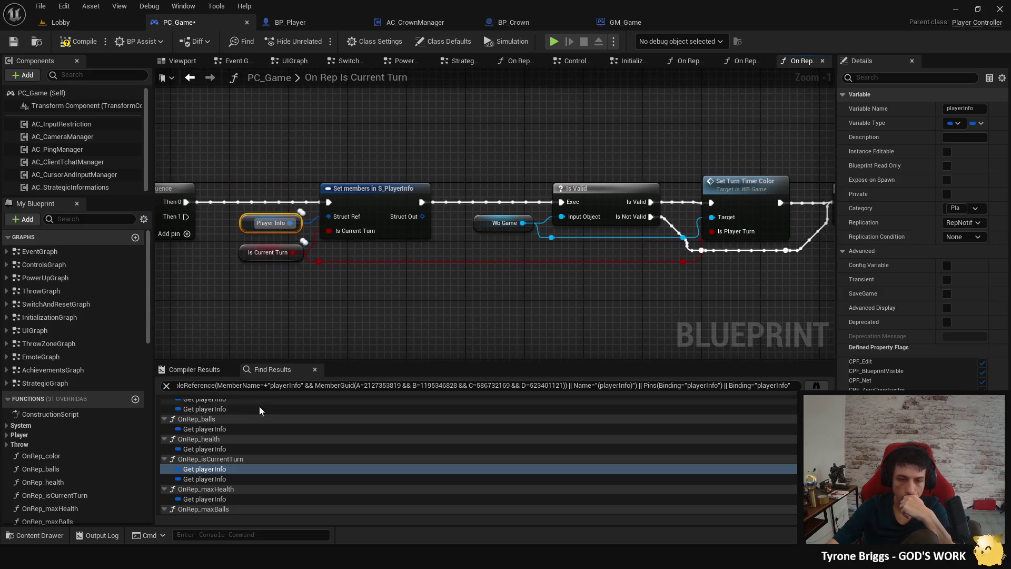
left_click(206, 480)
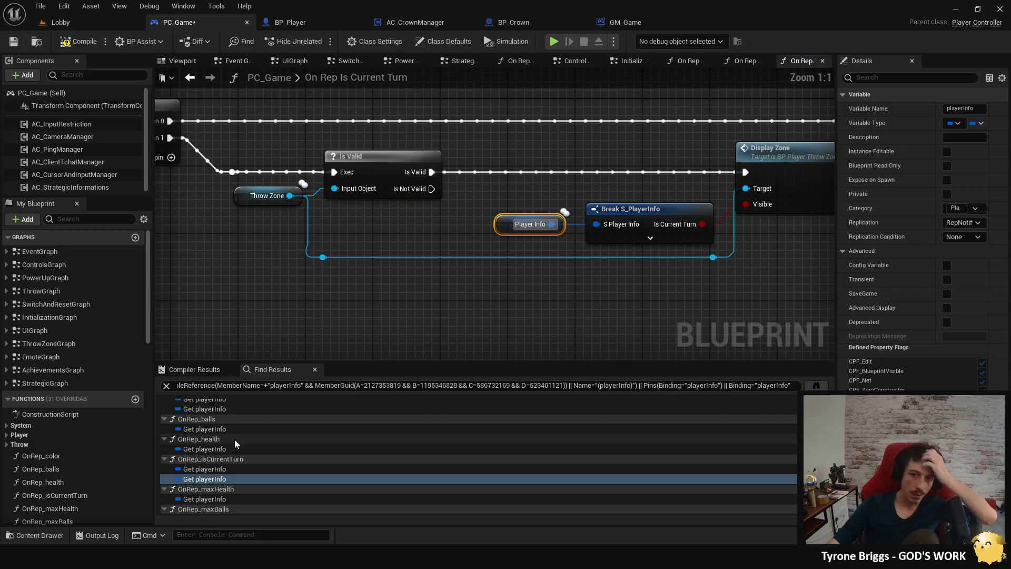
Step: Check playerInfo in On Rep Max Health, On Rep Max Balls, On Rep Player Info and Get Name
left_click(191, 499)
scroll(270, 471, "down", 2)
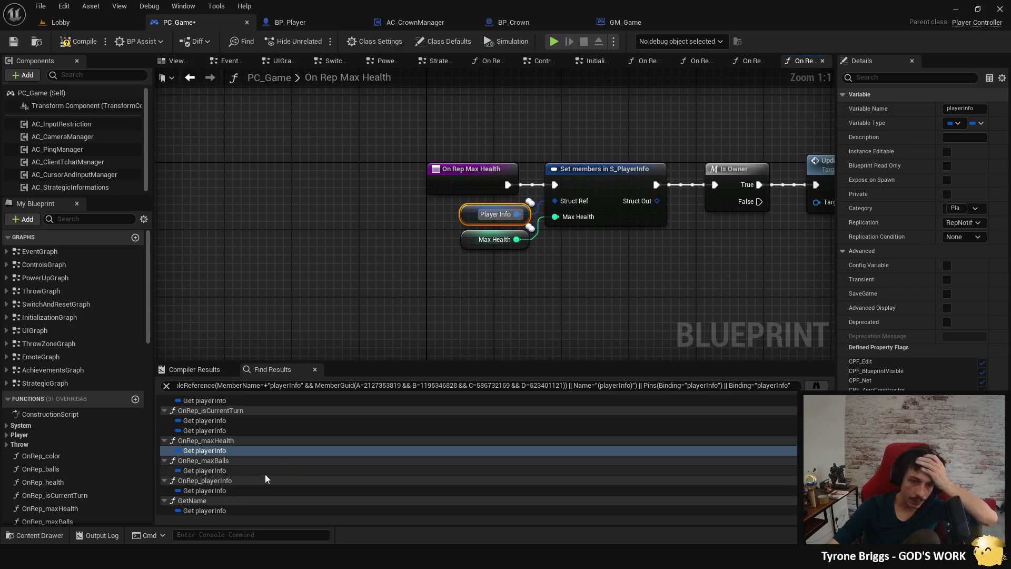
left_click(226, 472)
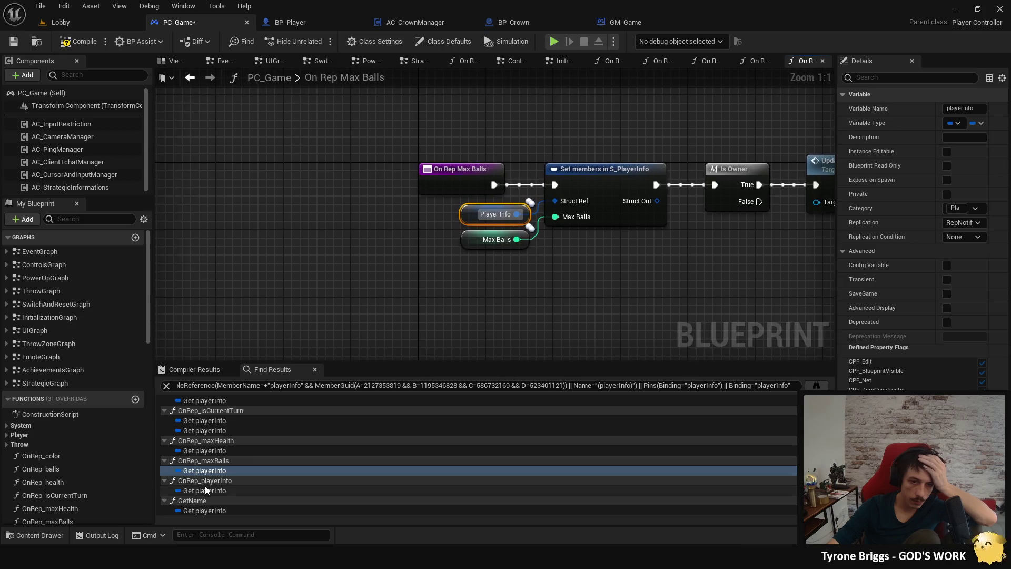
left_click(204, 487)
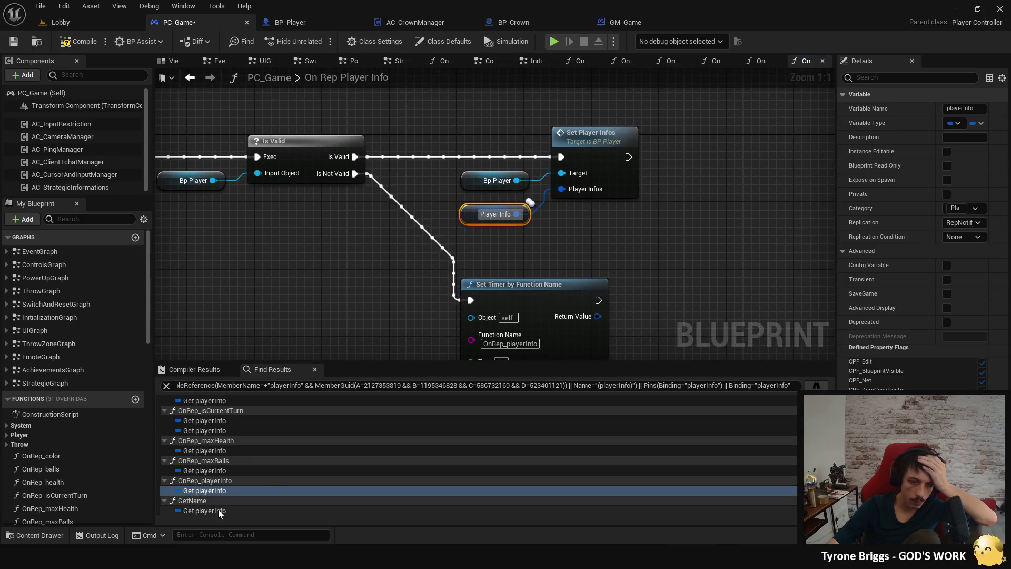
left_click(218, 510)
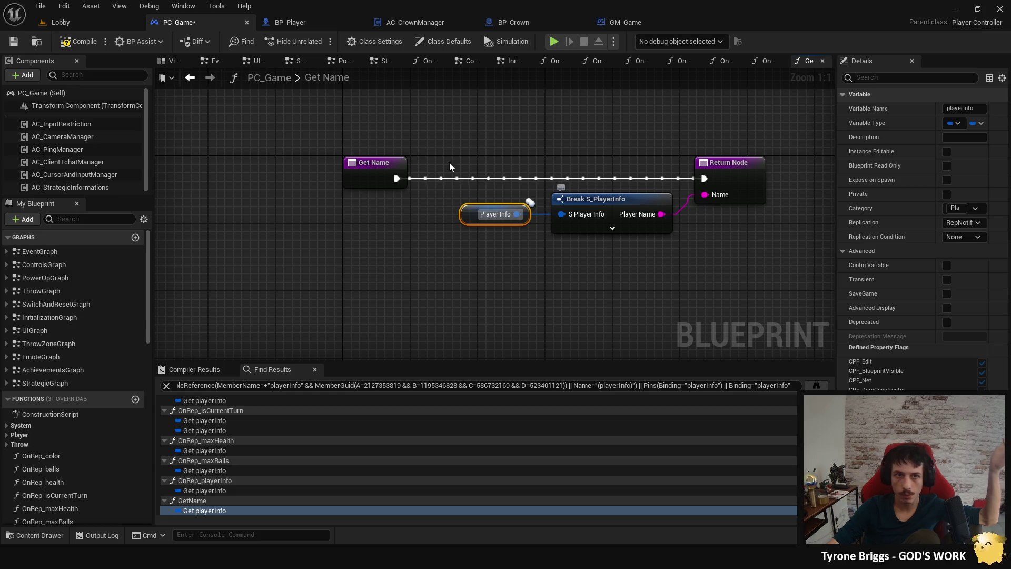
right_click(207, 63)
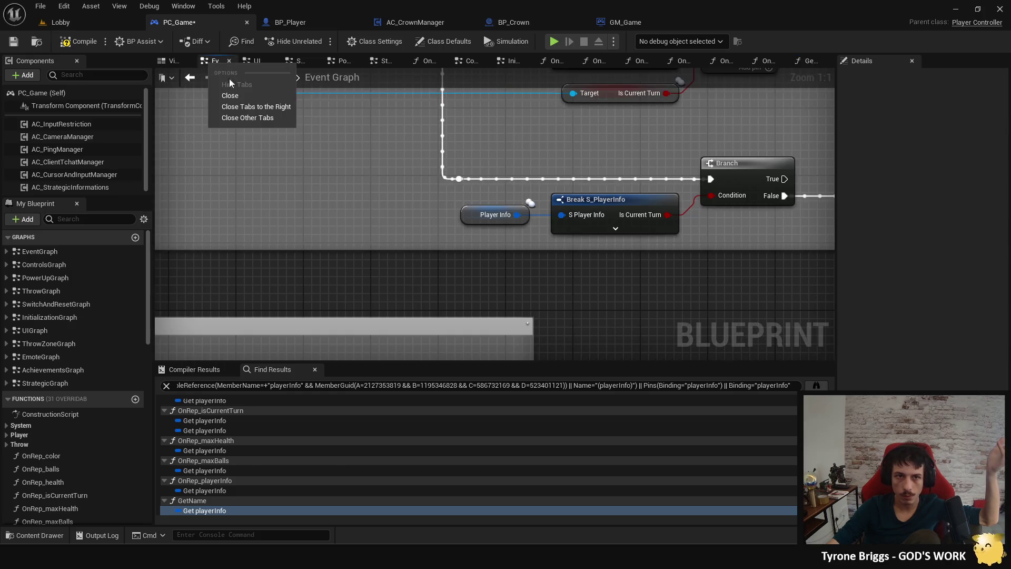
Step: Close PC_Game's extra graph tabs and list playerInfos references in BP_Player
left_click(259, 107)
left_click(310, 21)
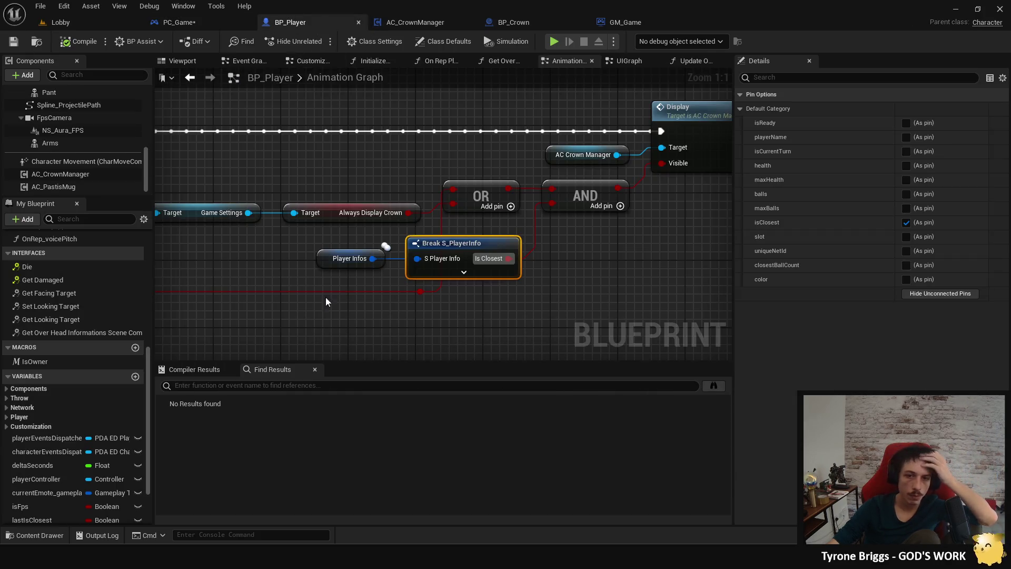
right_click(322, 259)
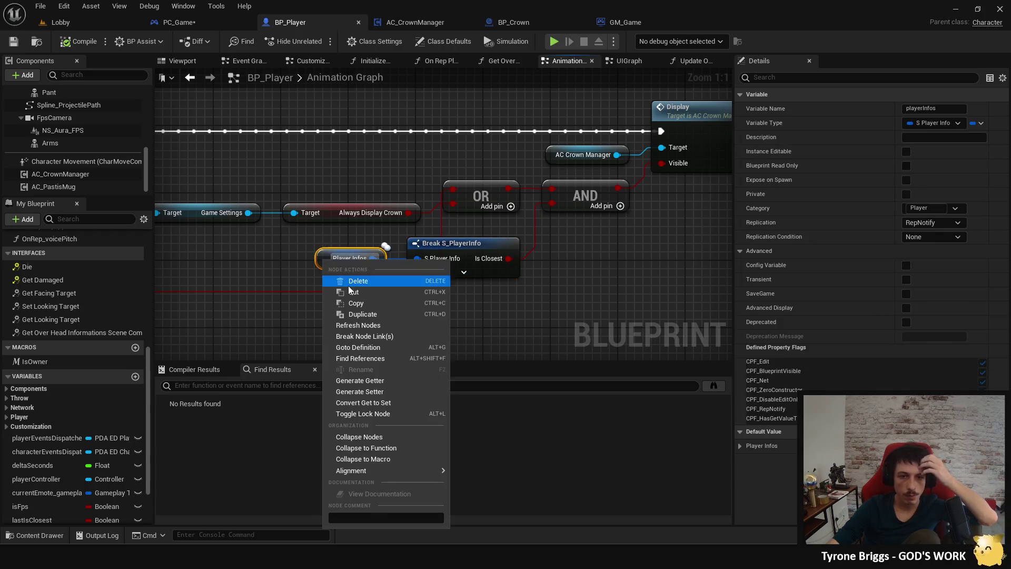
left_click(376, 358)
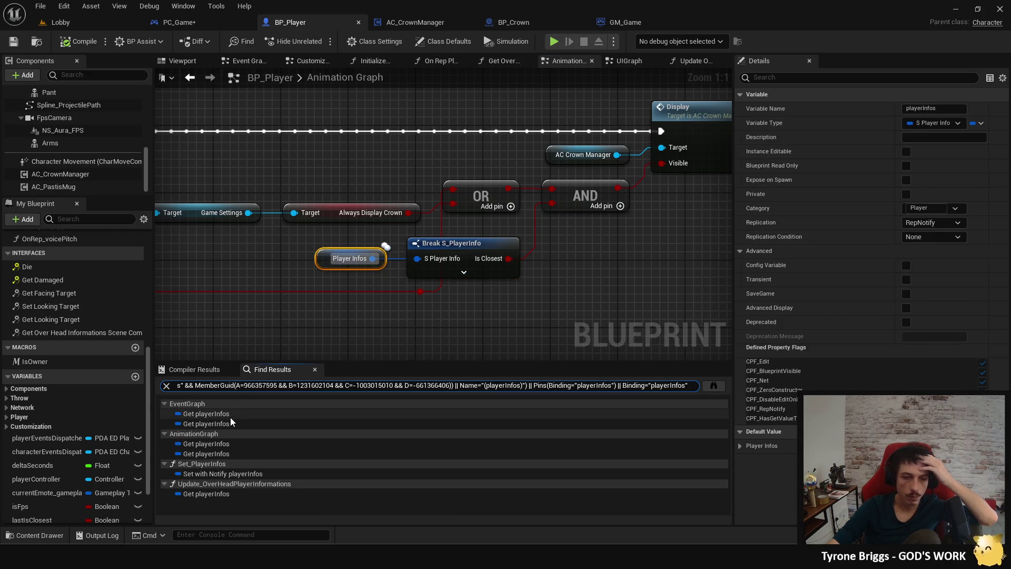
Step: Inspect the Set with Notify playerInfos node and the Update Over Head Player Informations getter
double_click(238, 474)
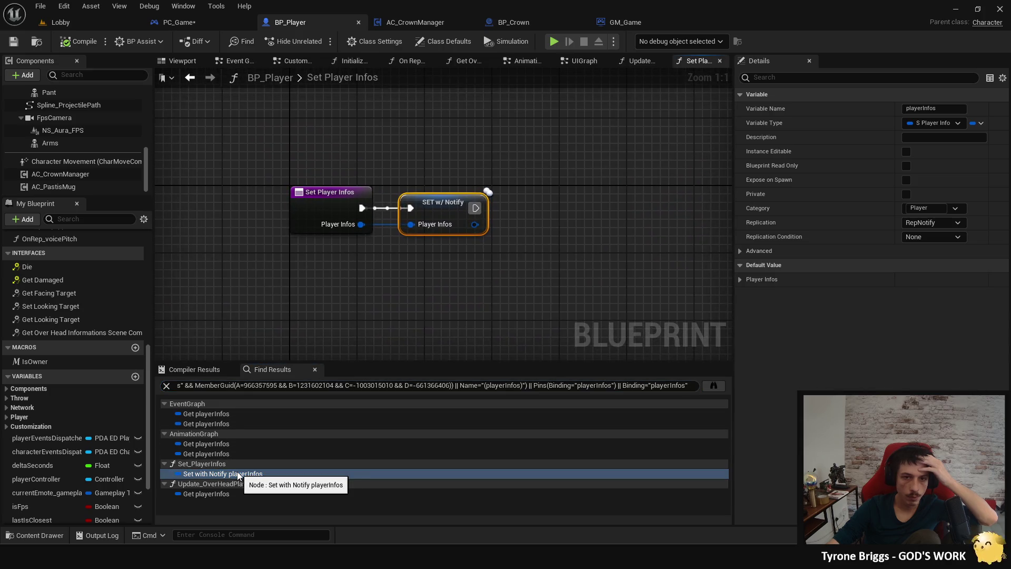
double_click(227, 494)
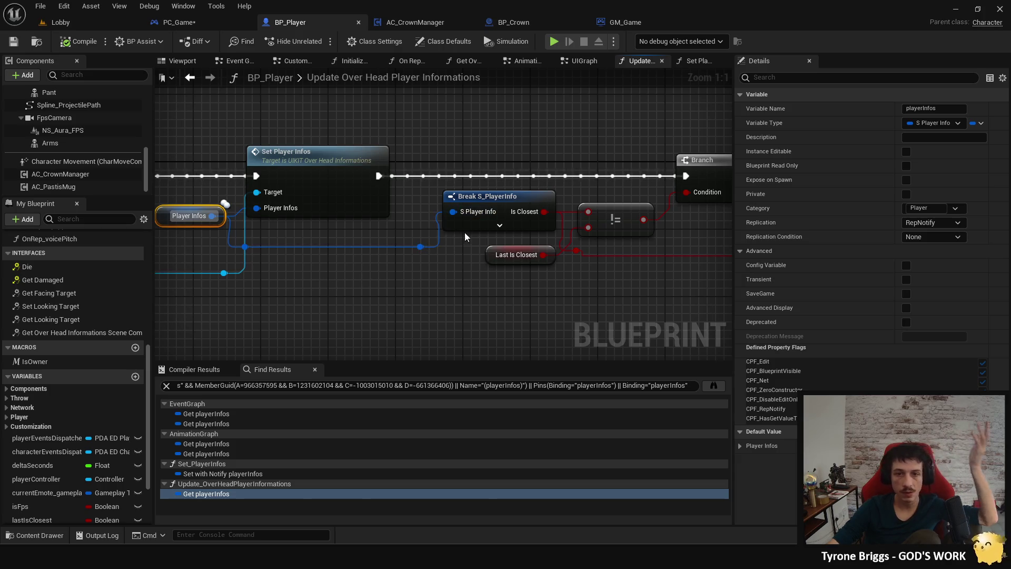
scroll(386, 277, "down", 2)
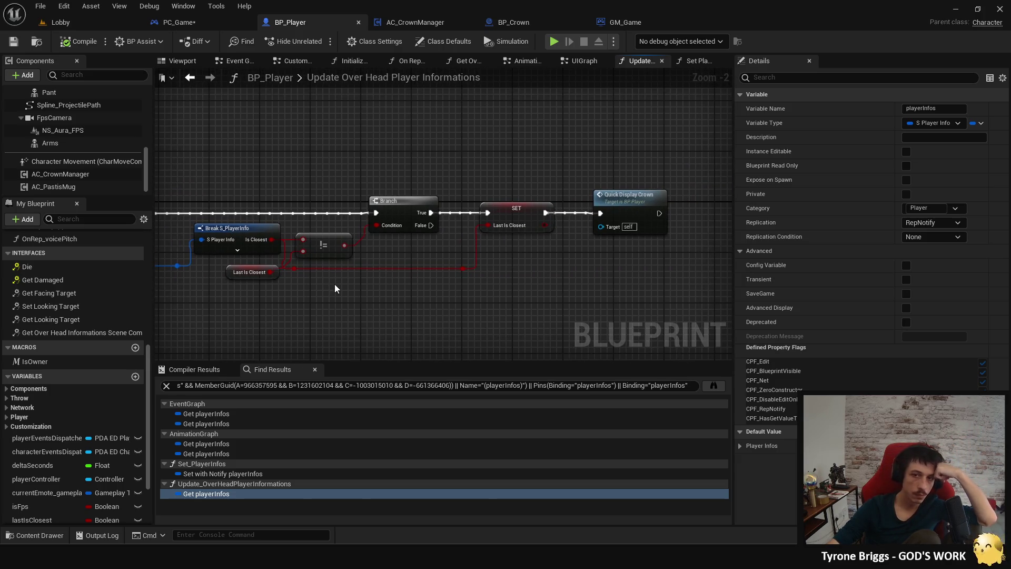
left_click_drag(335, 288, 413, 258)
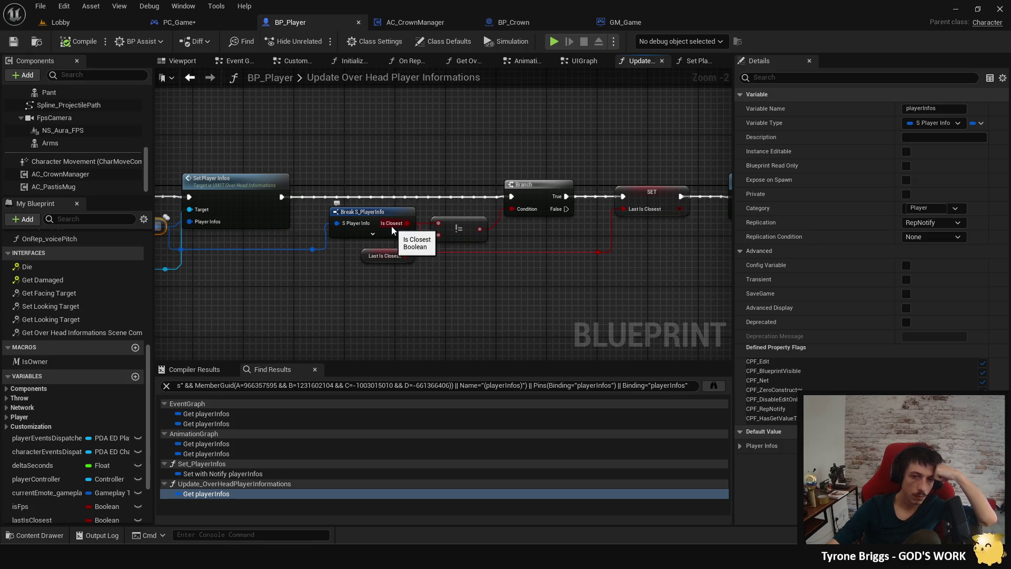
Step: Check the playerInfos getters in the Event Graph and Animation Graph, and the Set with Notify node
double_click(245, 415)
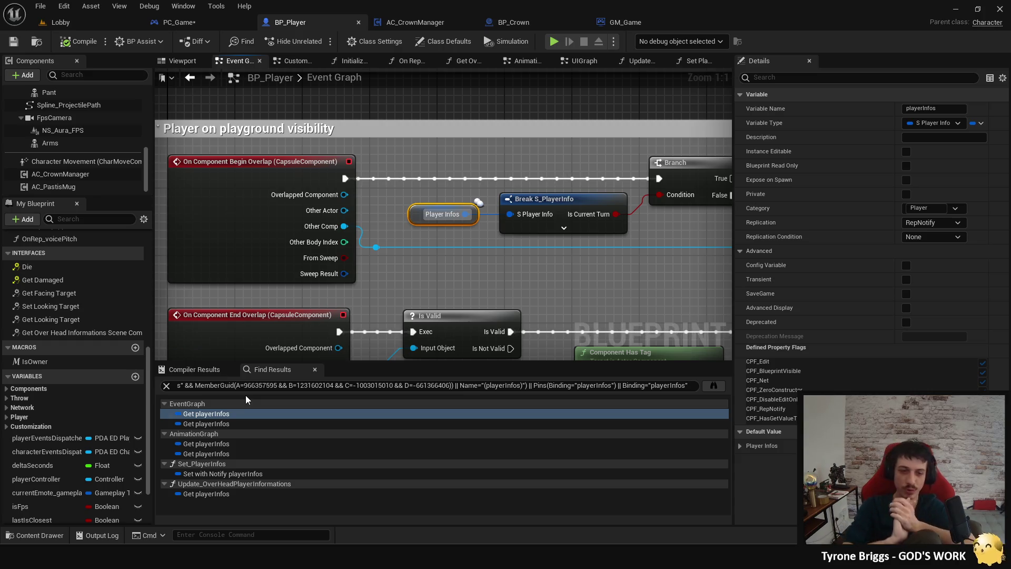
left_click(231, 423)
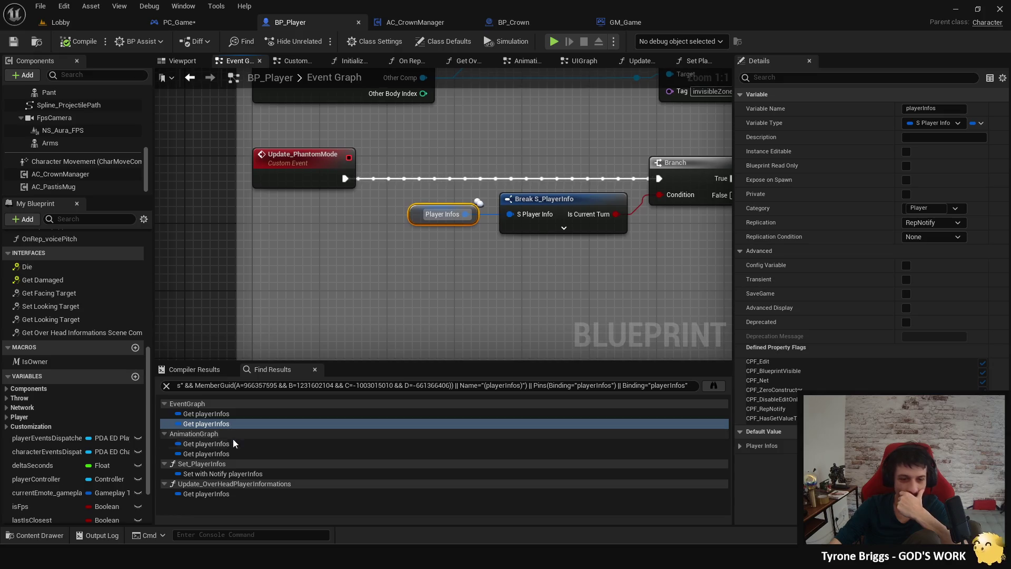
left_click(233, 444)
left_click(220, 454)
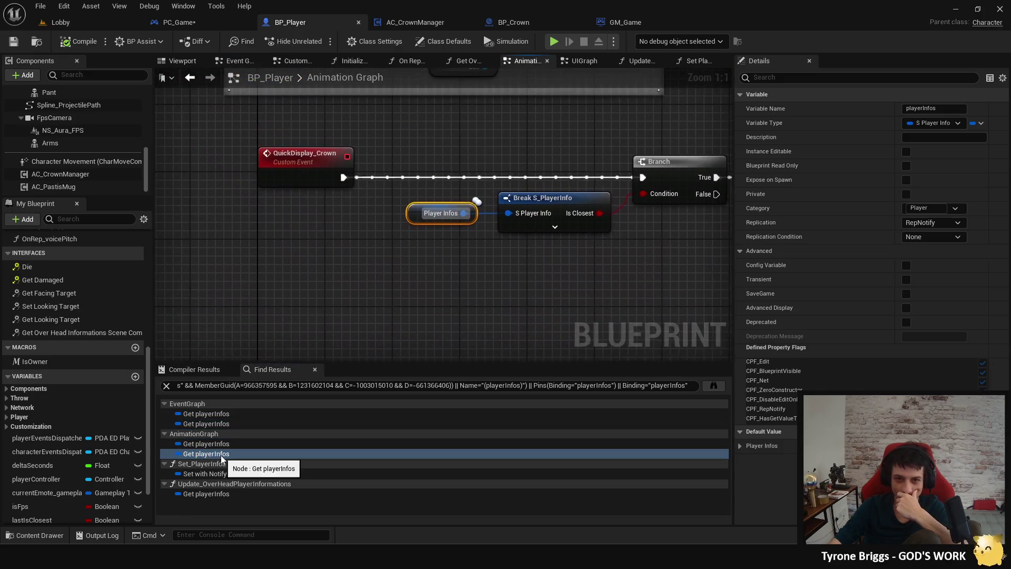
left_click(212, 473)
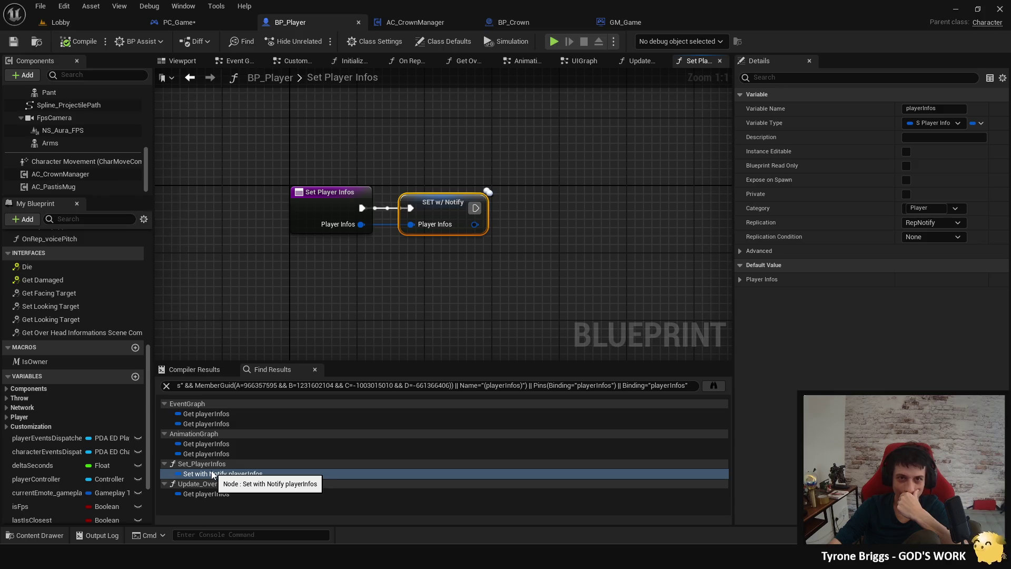
left_click(632, 26)
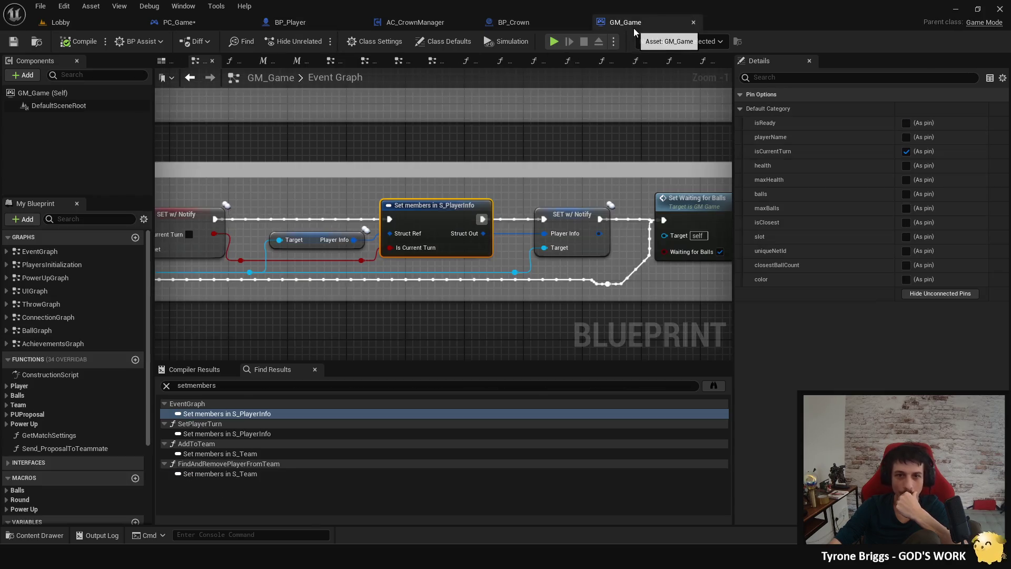
Step: List every reference to GM_Game's playerInfo variable and view its Event Graph getter
right_click(311, 243)
left_click(357, 332)
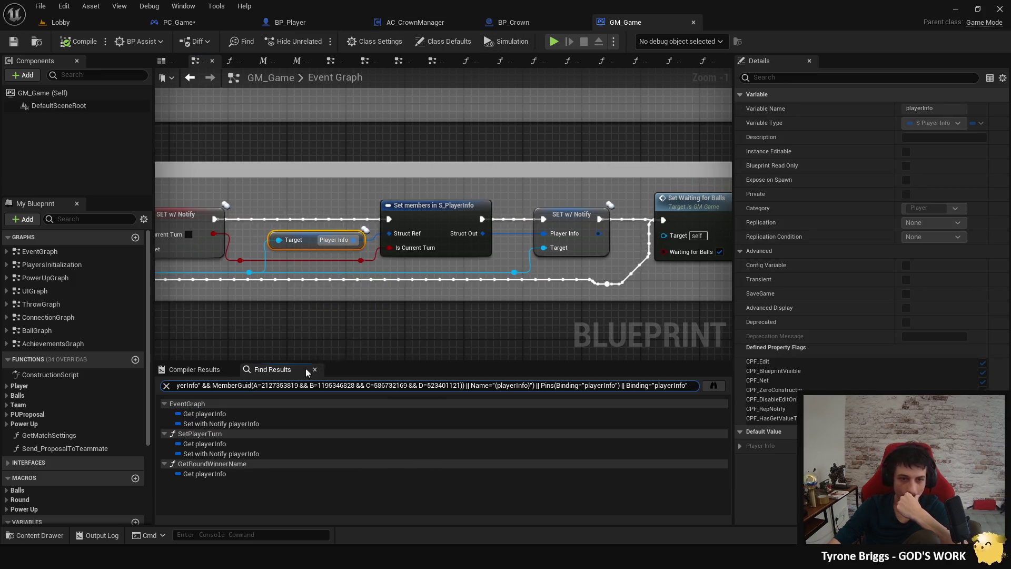
left_click(229, 414)
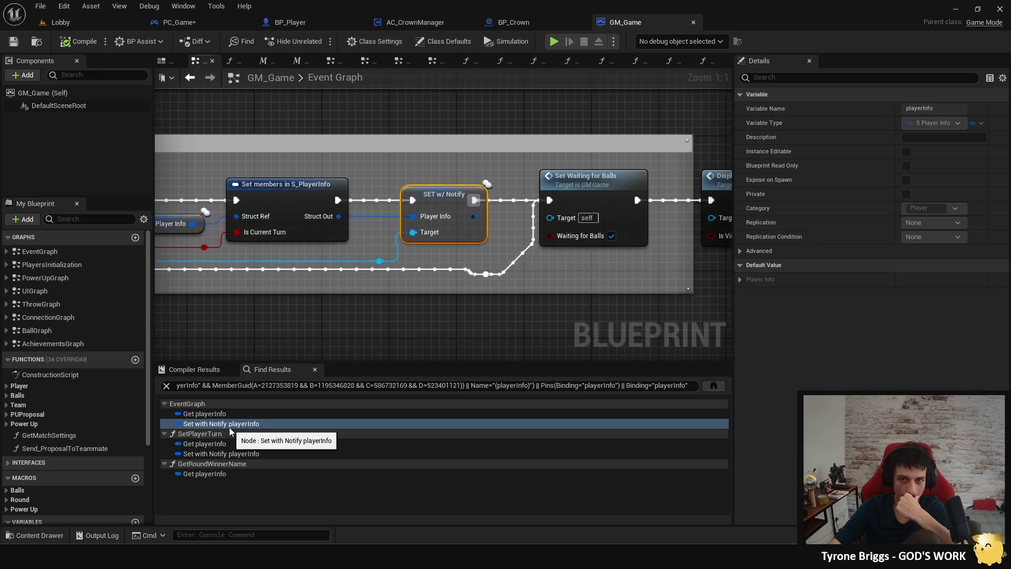
Step: Inspect playerInfo in Set Player Turn, the Set with Notify node and Get Round Winner Name
left_click(227, 443)
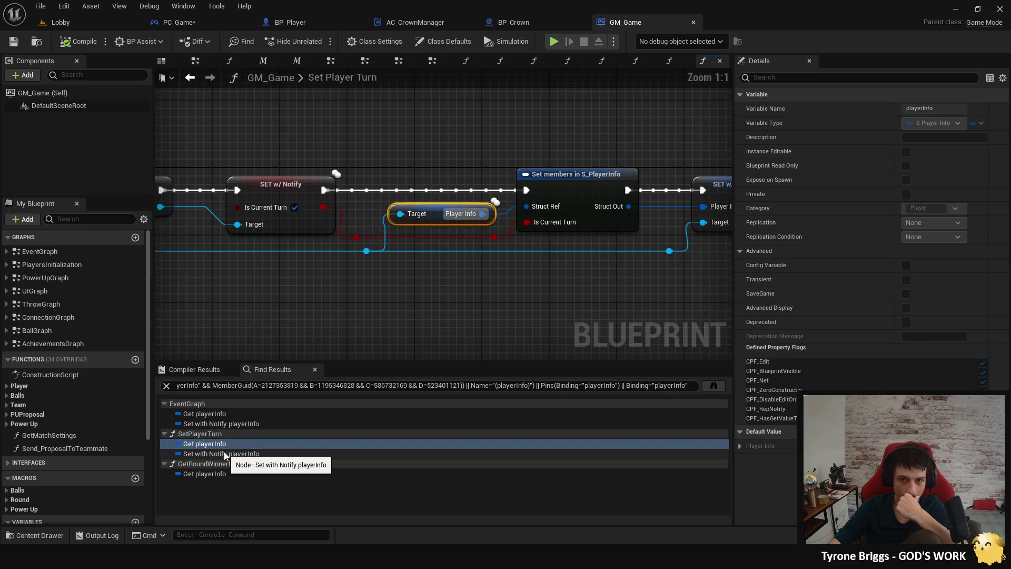
left_click(225, 454)
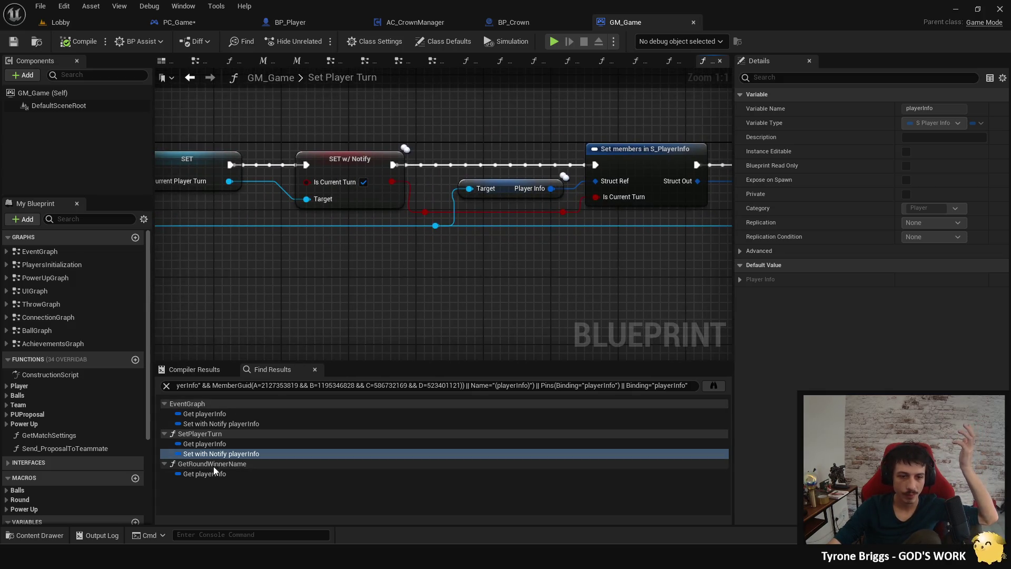
left_click(211, 474)
scroll(333, 337, "down", 2)
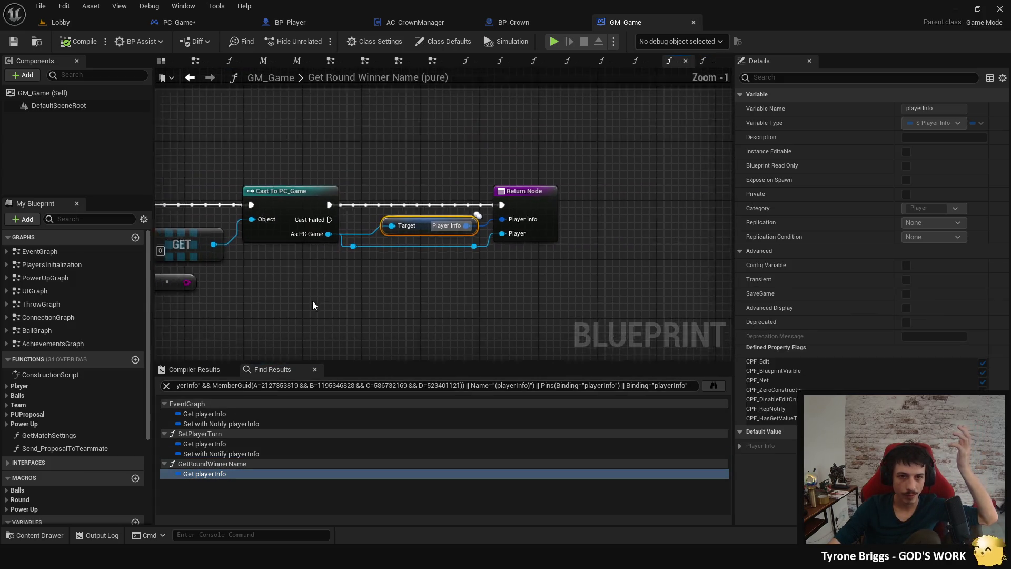
left_click_drag(314, 302, 439, 307)
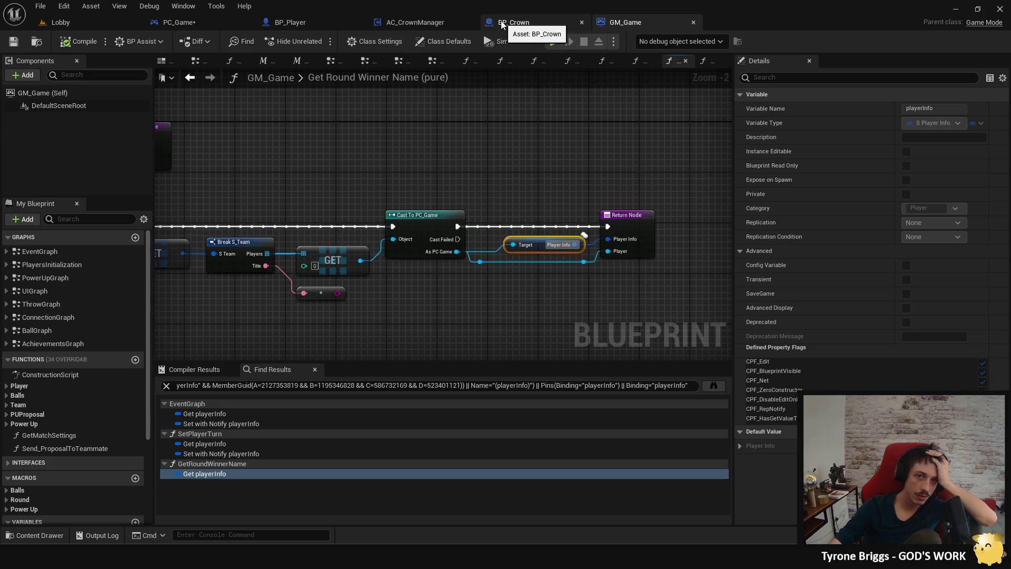
left_click_drag(367, 127, 487, 133)
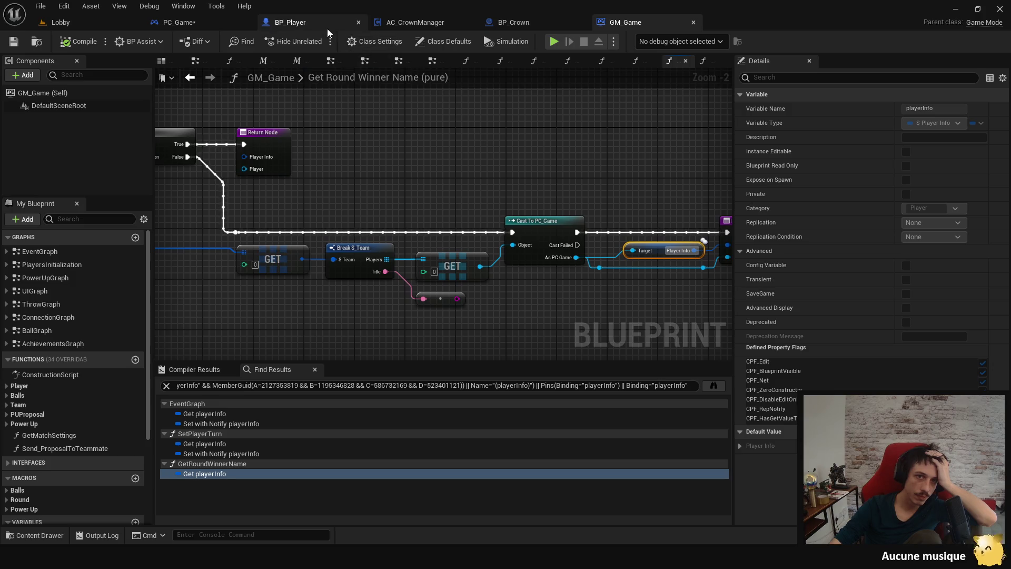
left_click(207, 24)
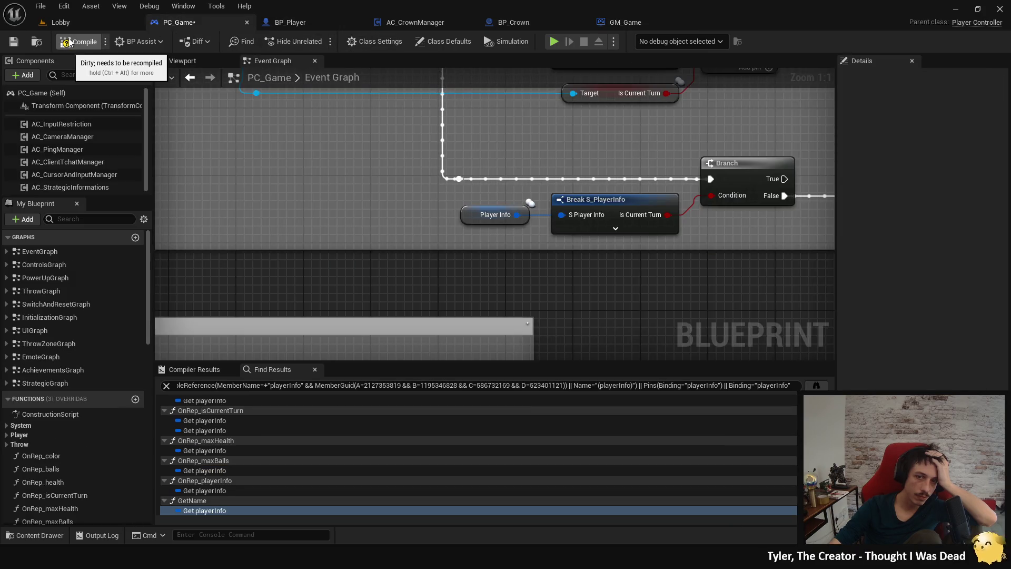
Step: Compile and save PC_Game, then examine the Event Graph's Break S_PlayerInfo isCurrentTurn checks
key("ctrl+s")
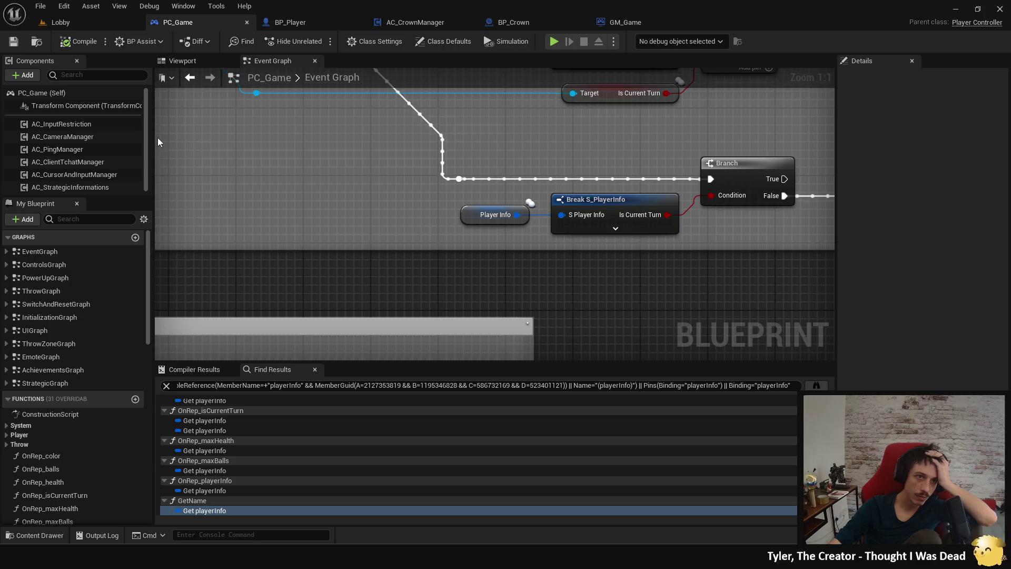
scroll(205, 156, "down", 4)
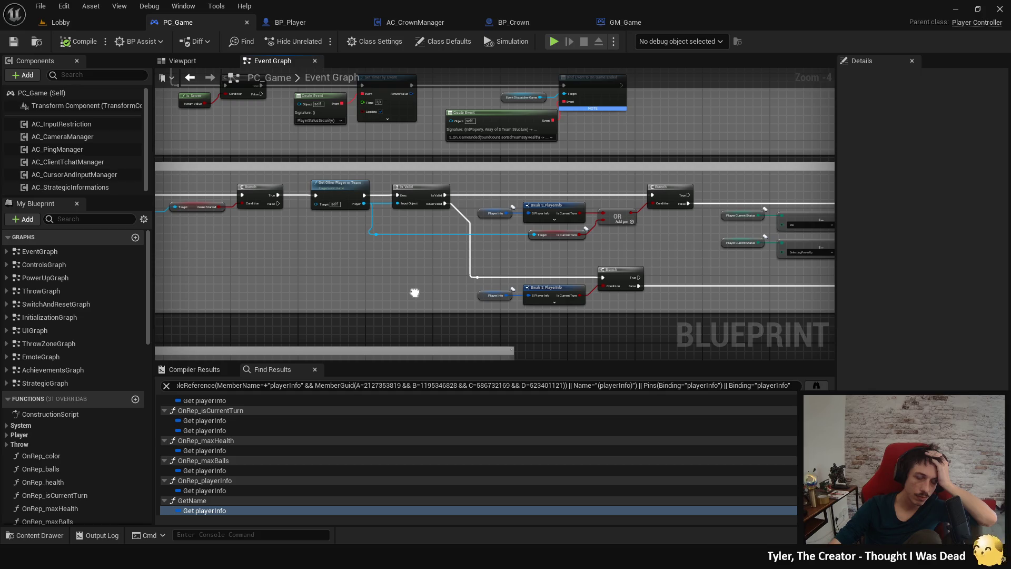
left_click_drag(415, 293, 332, 269)
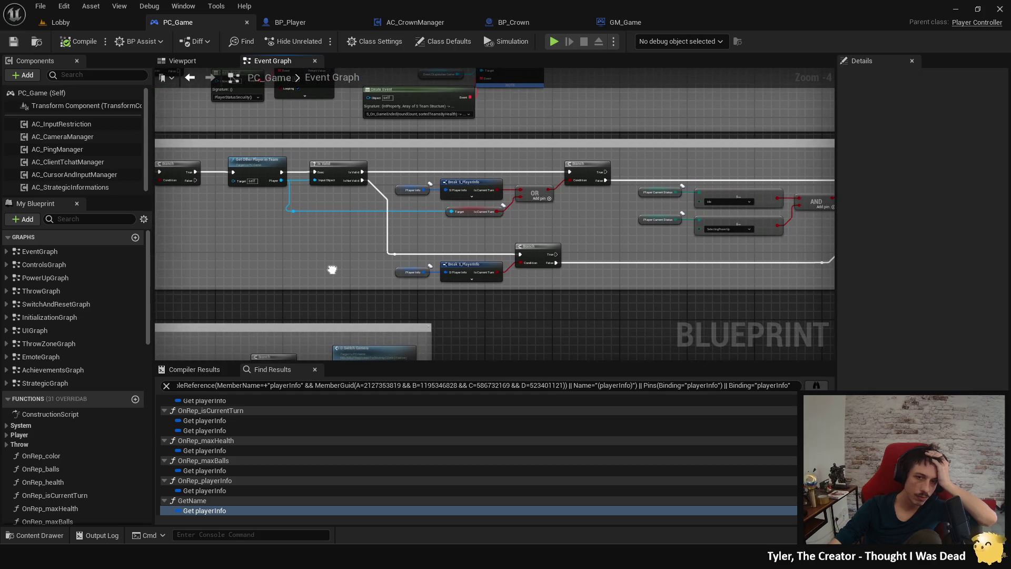
left_click(445, 181)
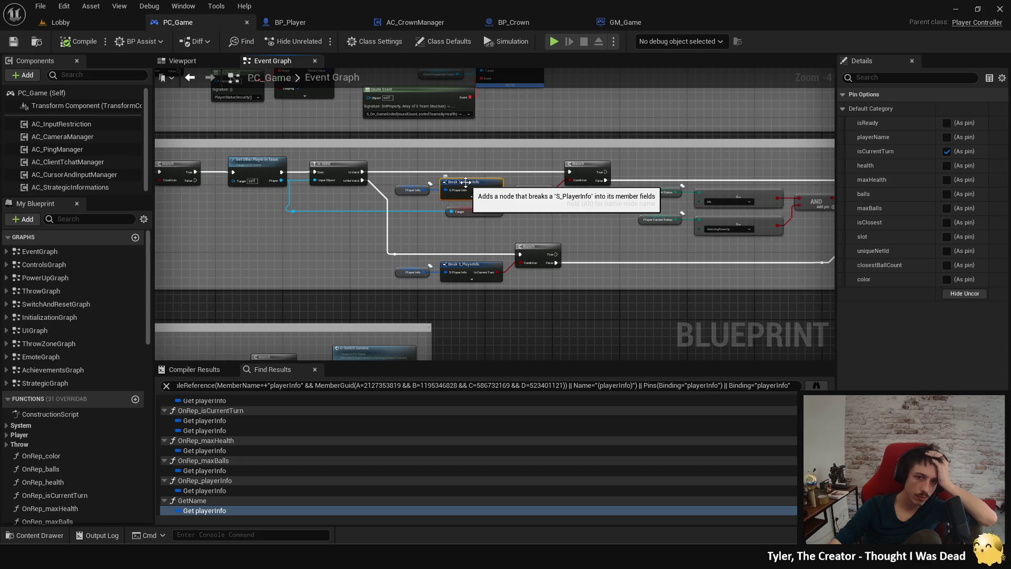
left_click_drag(310, 229, 481, 270)
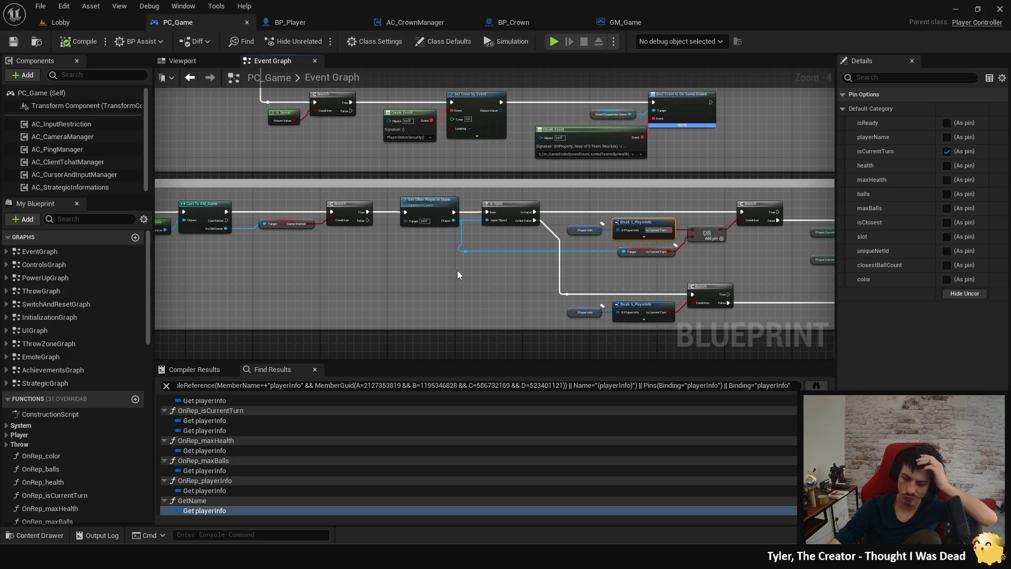
left_click_drag(415, 263, 534, 299)
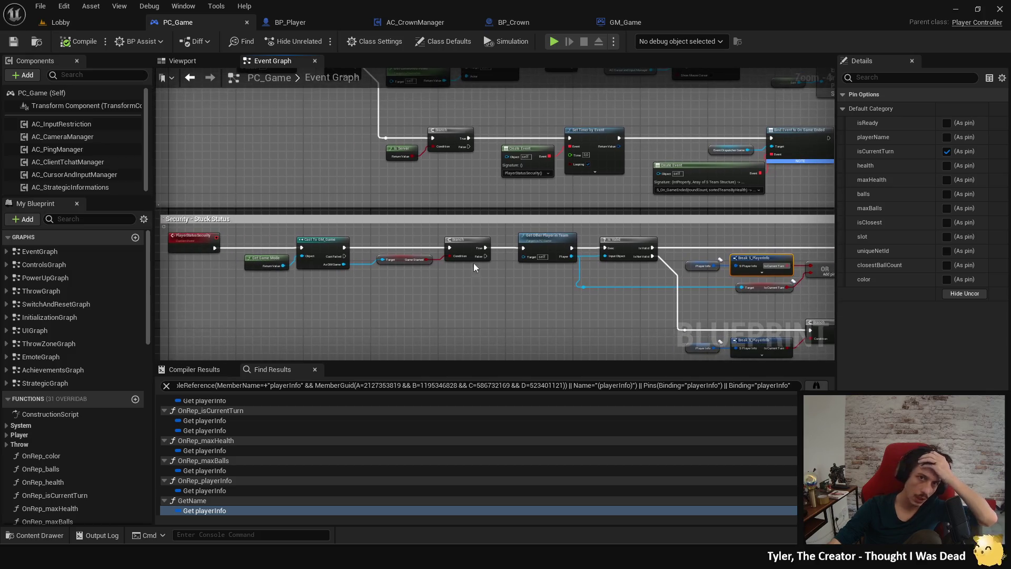
double_click(366, 79)
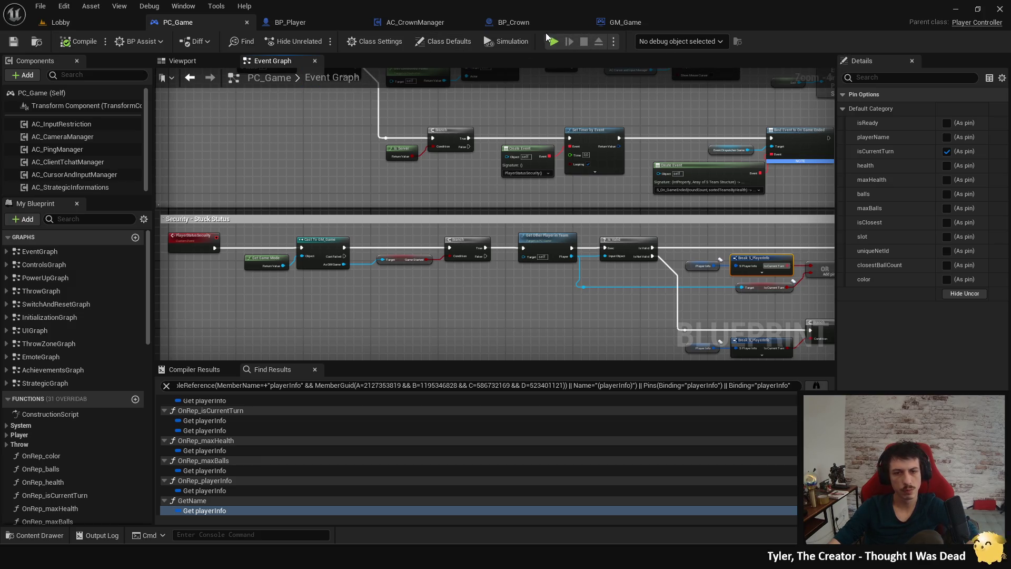
left_click(816, 385)
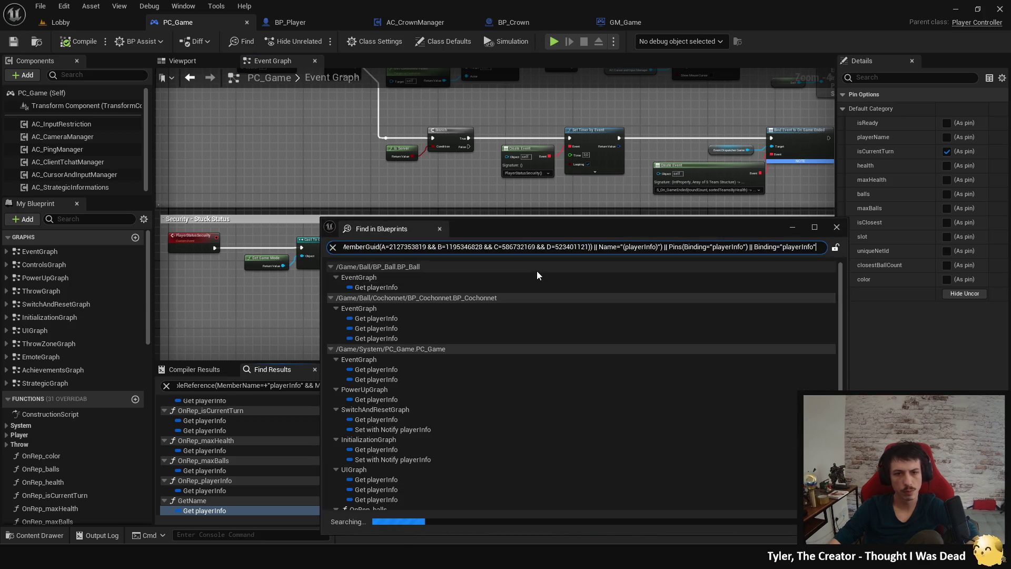
scroll(548, 302, "down", 10)
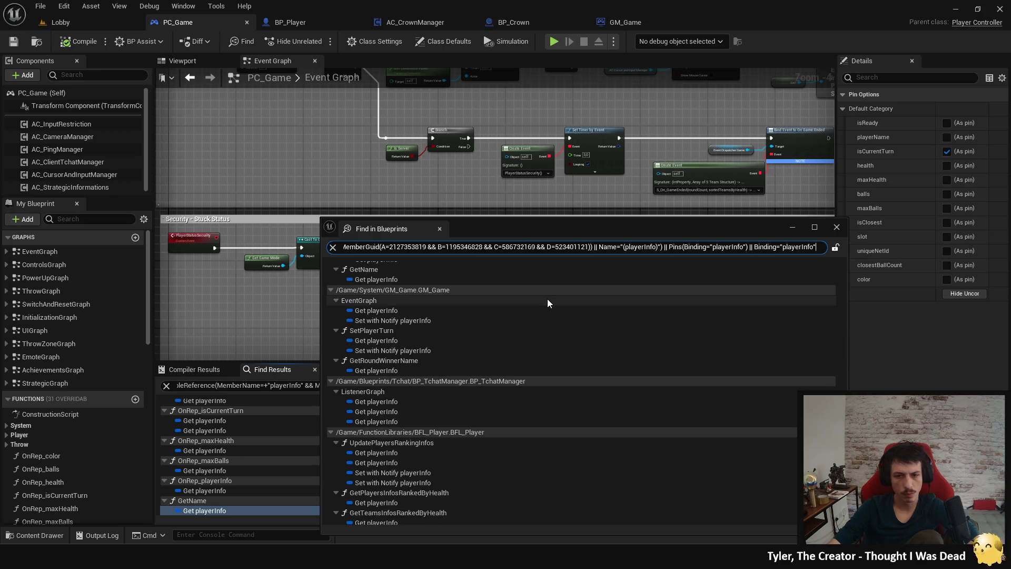
scroll(547, 303, "up", 3)
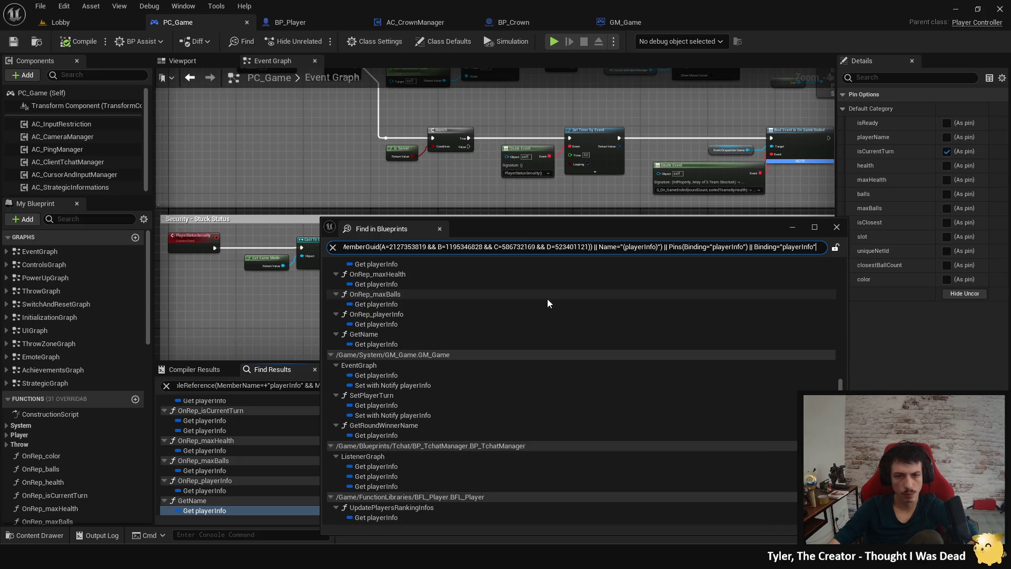
left_click(429, 247)
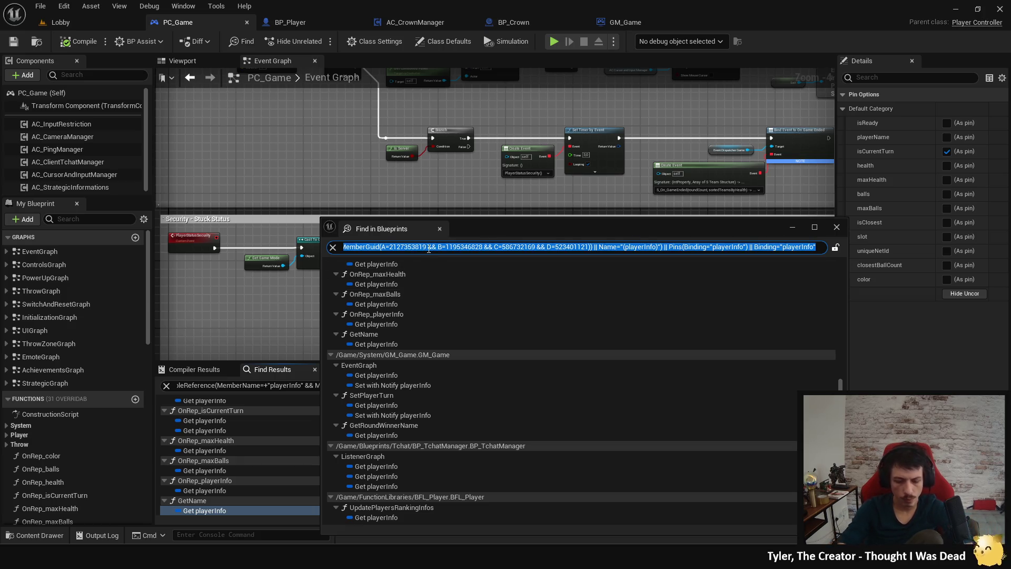
type("playerinfo")
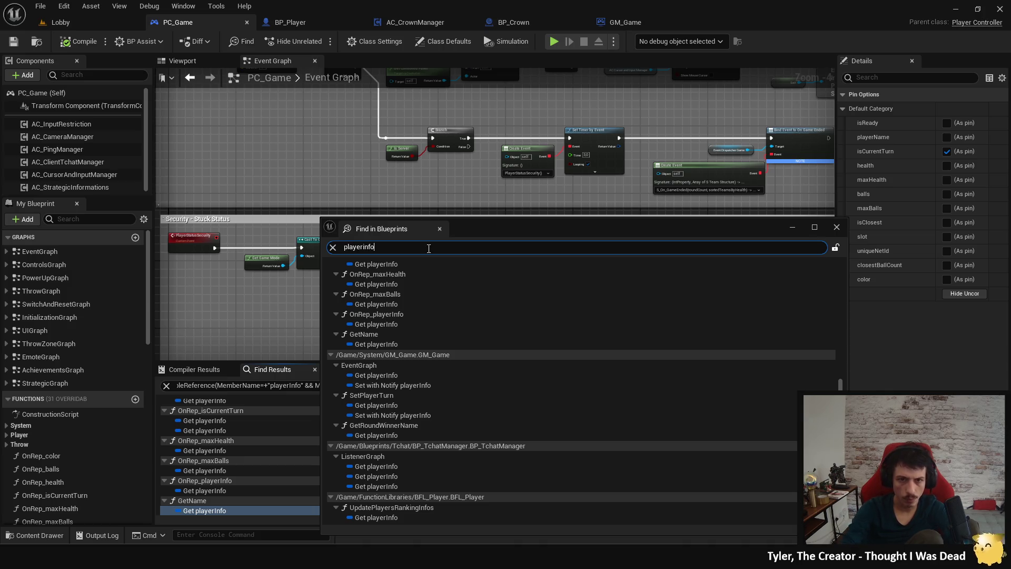
key("Return")
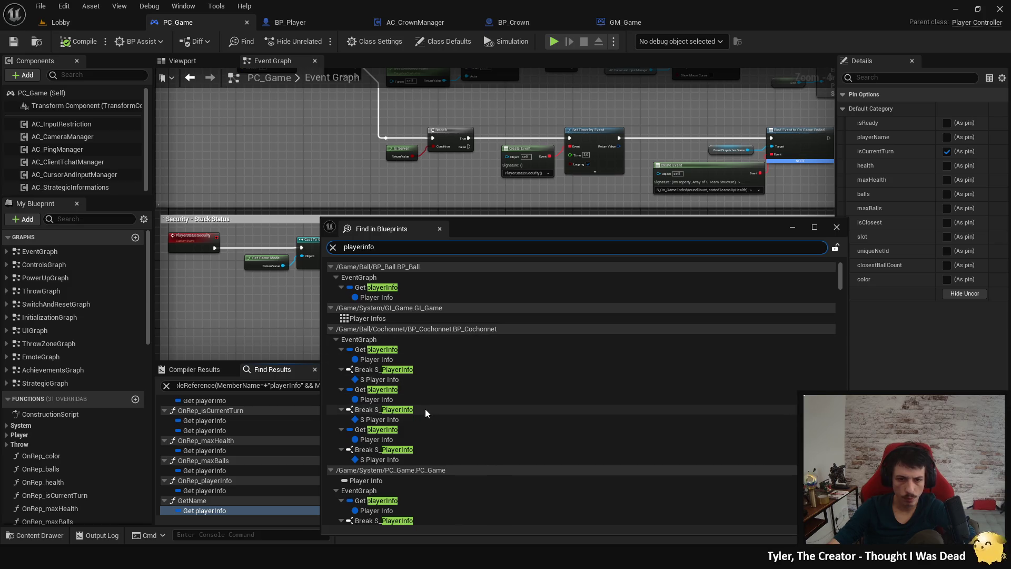
scroll(429, 402, "down", 5)
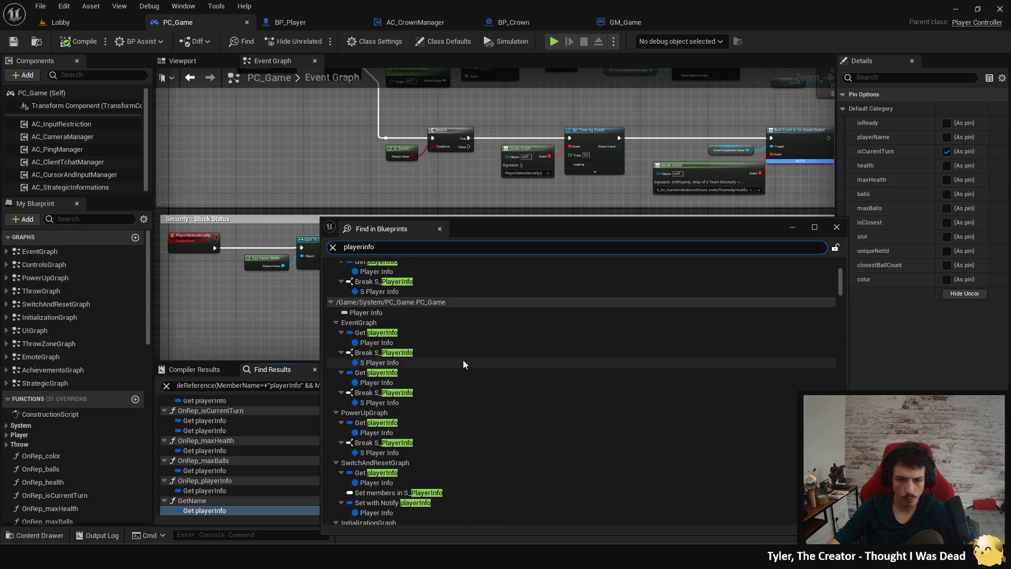
scroll(464, 359, "up", 5)
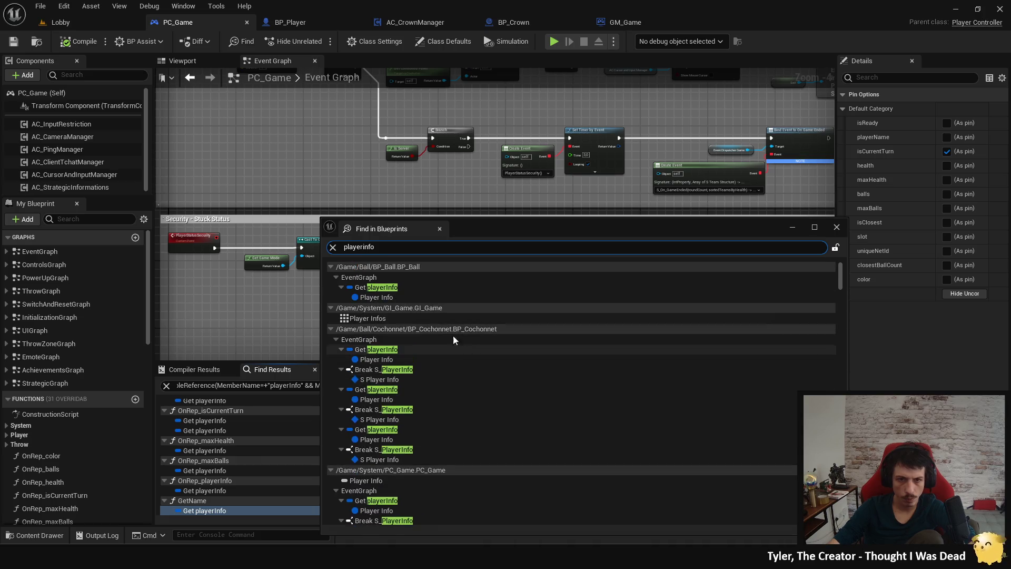
scroll(443, 434, "down", 2)
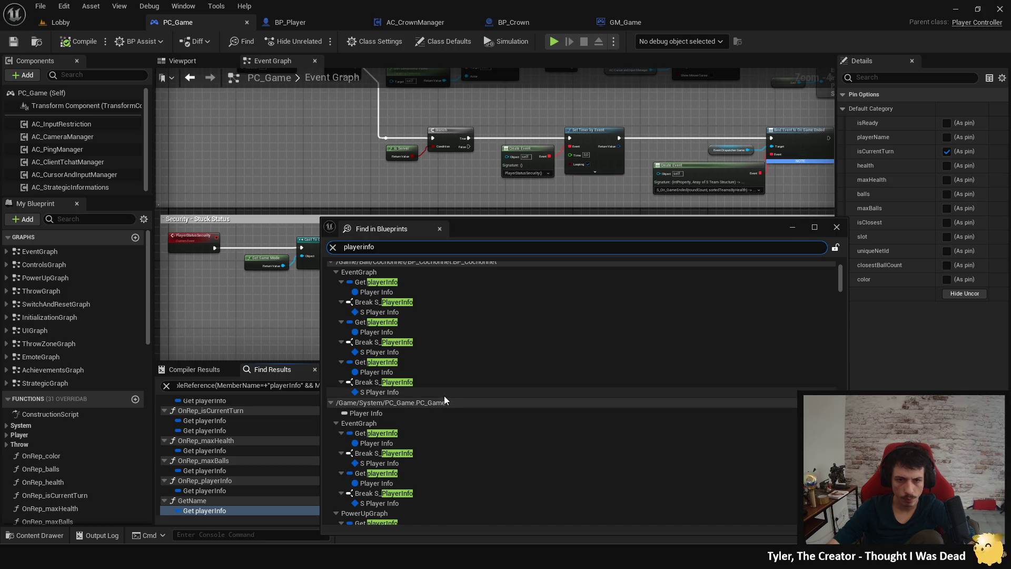
scroll(442, 393, "down", 4)
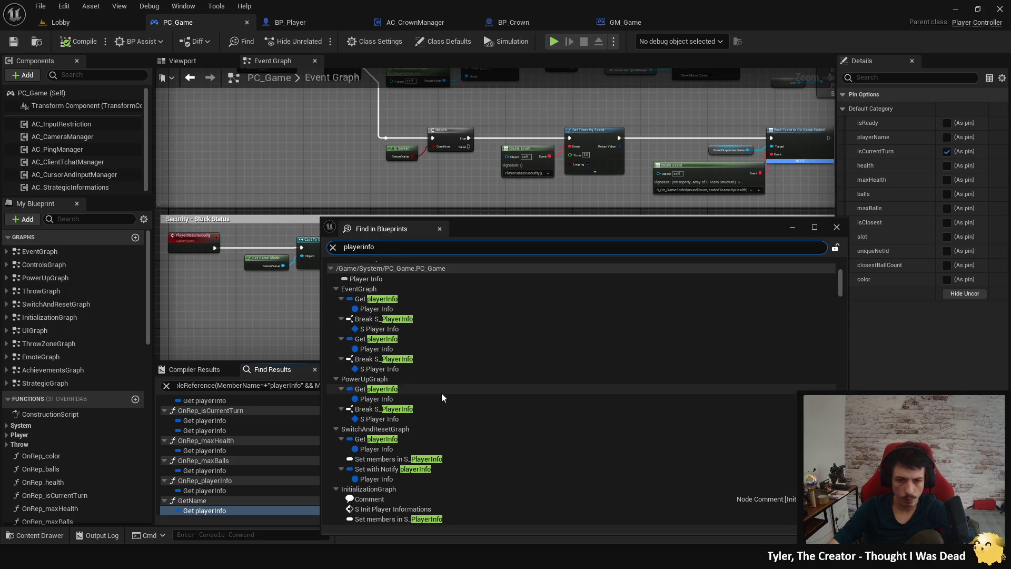
scroll(442, 393, "down", 2)
scroll(442, 393, "down", 2)
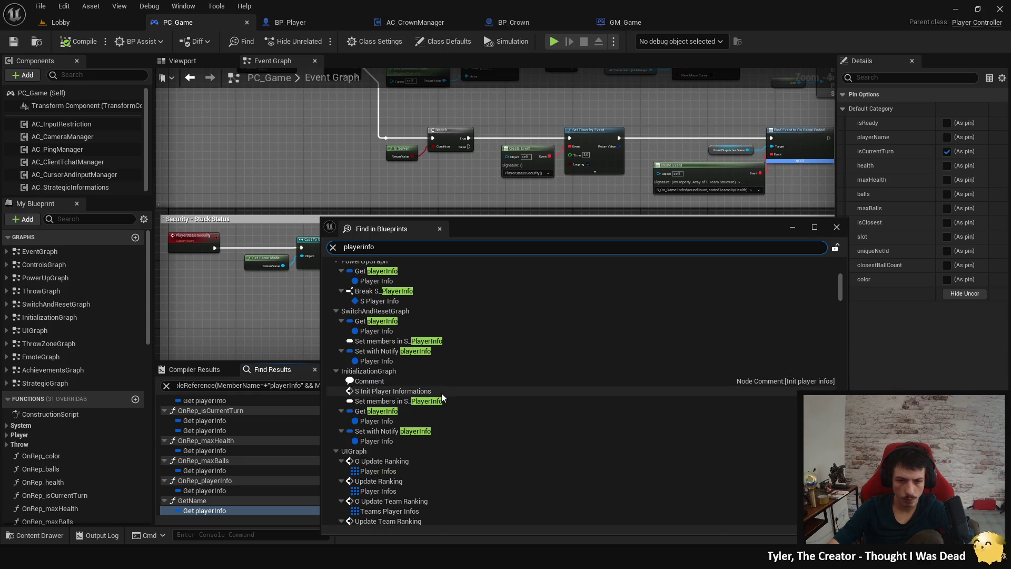
scroll(441, 393, "down", 2)
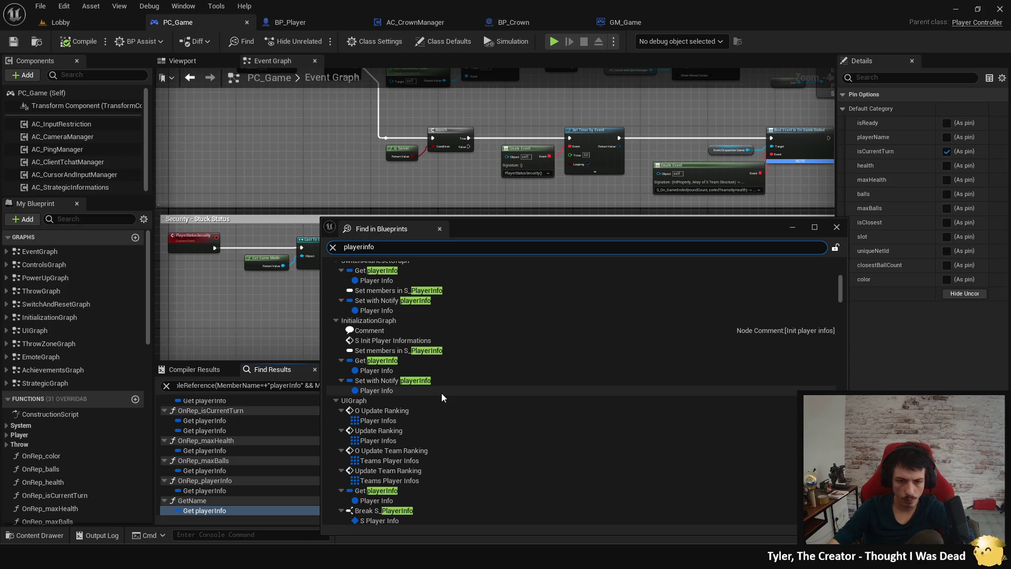
scroll(440, 389, "down", 2)
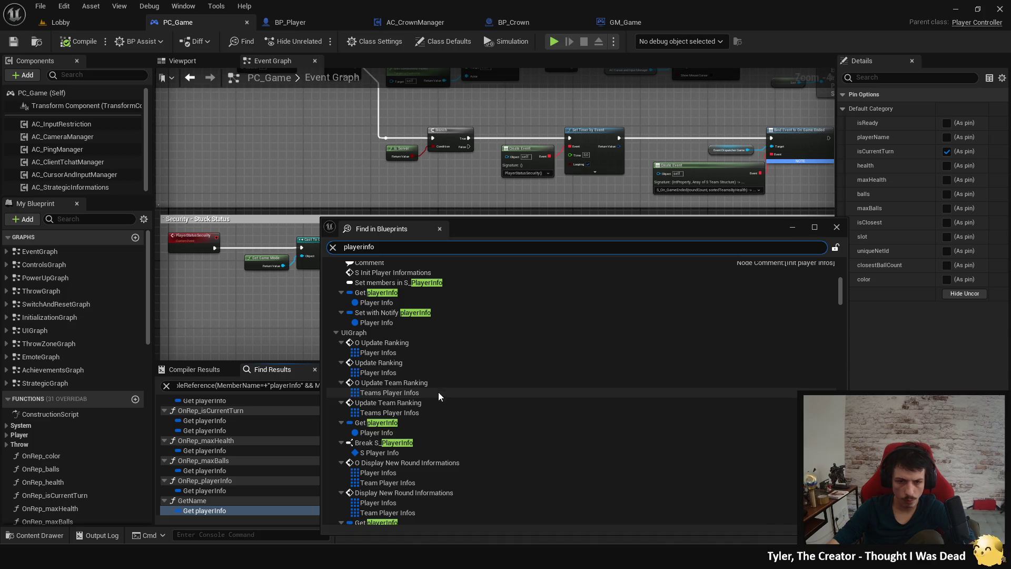
Step: Jump to the first UIGraph Break S_PlayerInfo result from Find in Blueprints
left_click(441, 444)
double_click(441, 444)
mouse_move(500, 224)
left_mouse_down()
mouse_move(473, 356)
mouse_move(479, 166)
left_mouse_up()
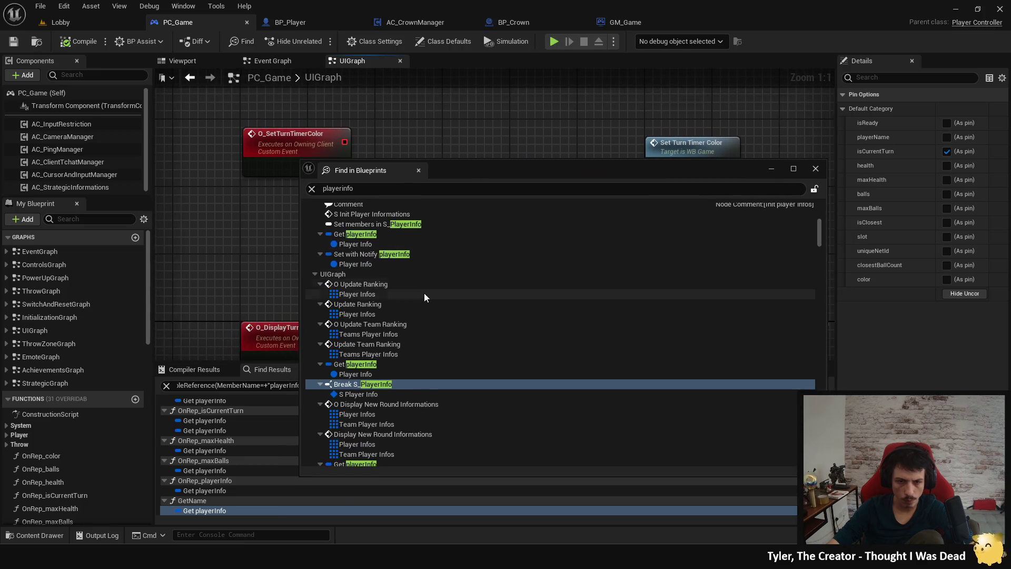
scroll(423, 295, "down", 2)
scroll(424, 304, "down", 3)
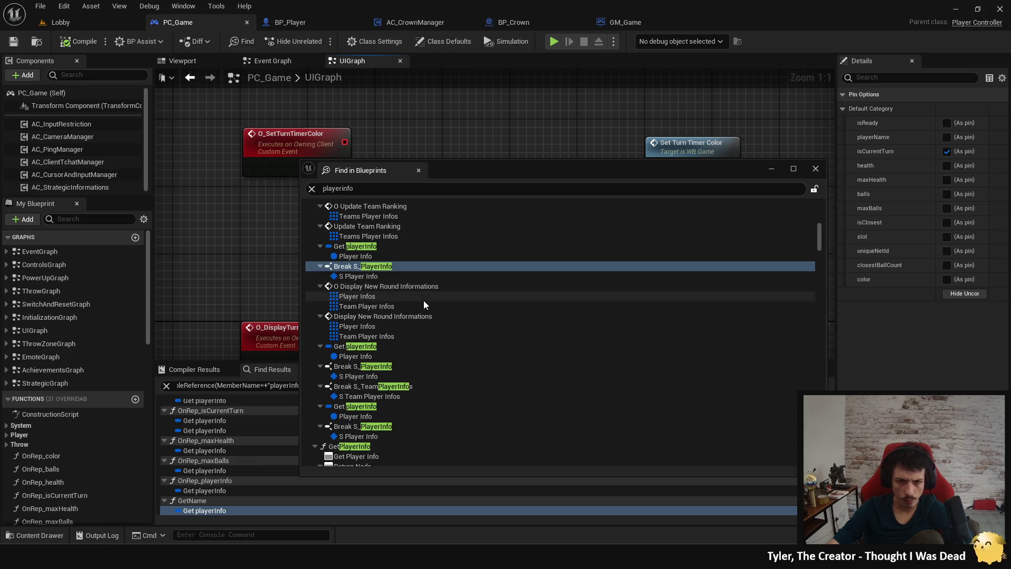
Step: Follow the results to the Break S_PlayerInfo node feeding Is Current Turn into Update Turn Timer
double_click(363, 376)
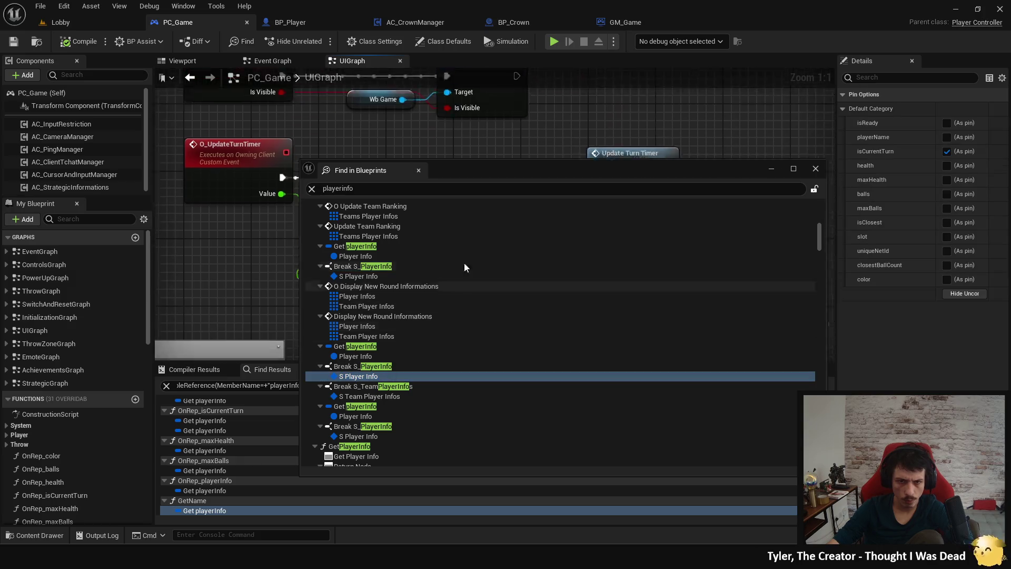
mouse_move(505, 170)
left_mouse_down()
mouse_move(475, 399)
mouse_move(486, 213)
left_mouse_up()
scroll(469, 331, "down", 4)
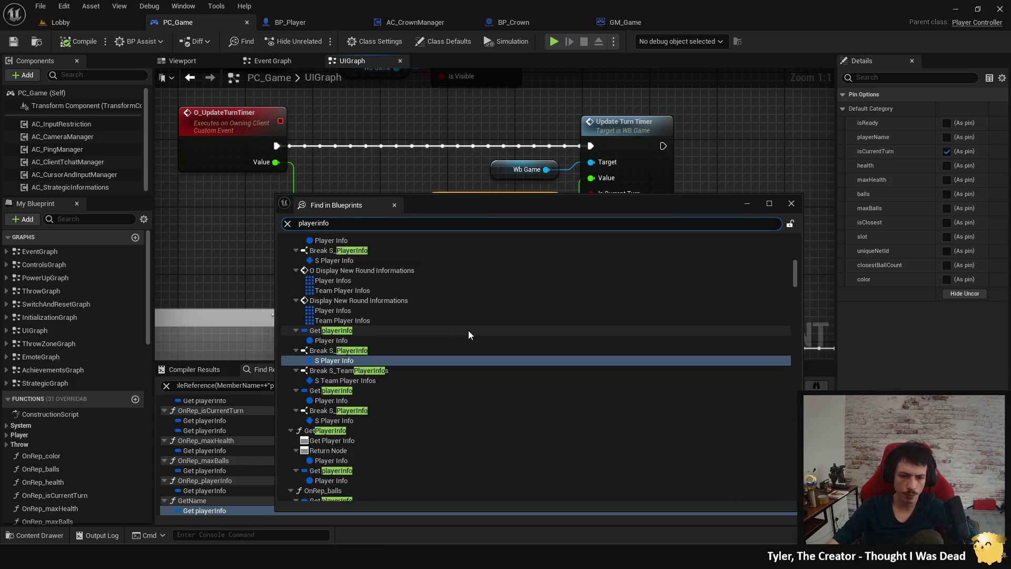
scroll(468, 331, "down", 1)
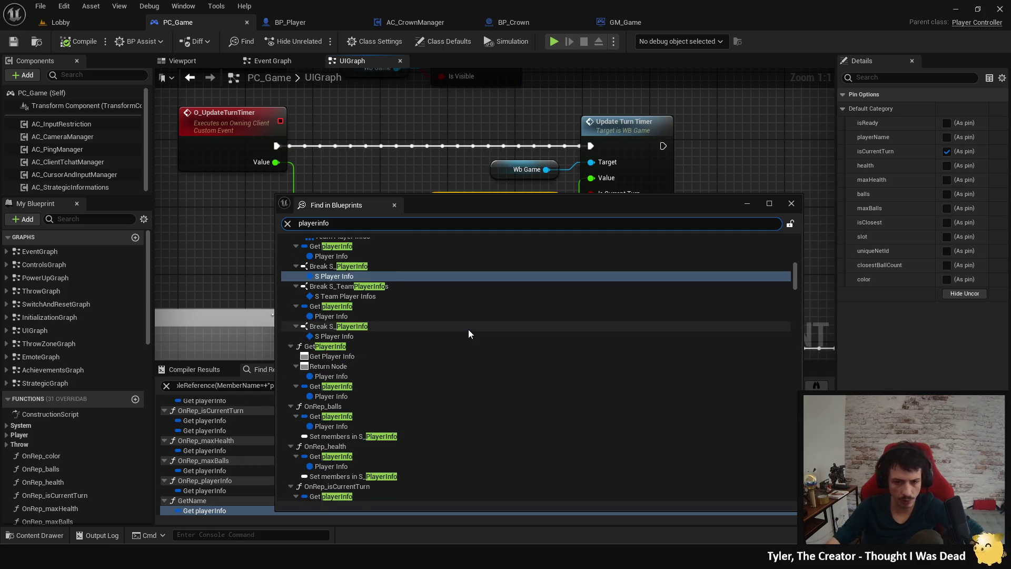
scroll(469, 335, "down", 1)
double_click(469, 302)
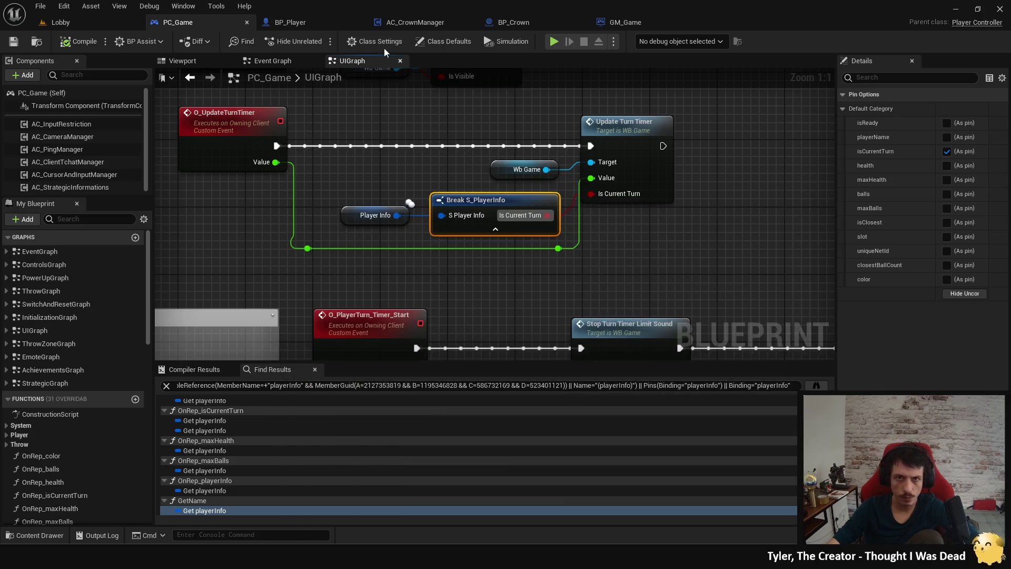
left_click(646, 24)
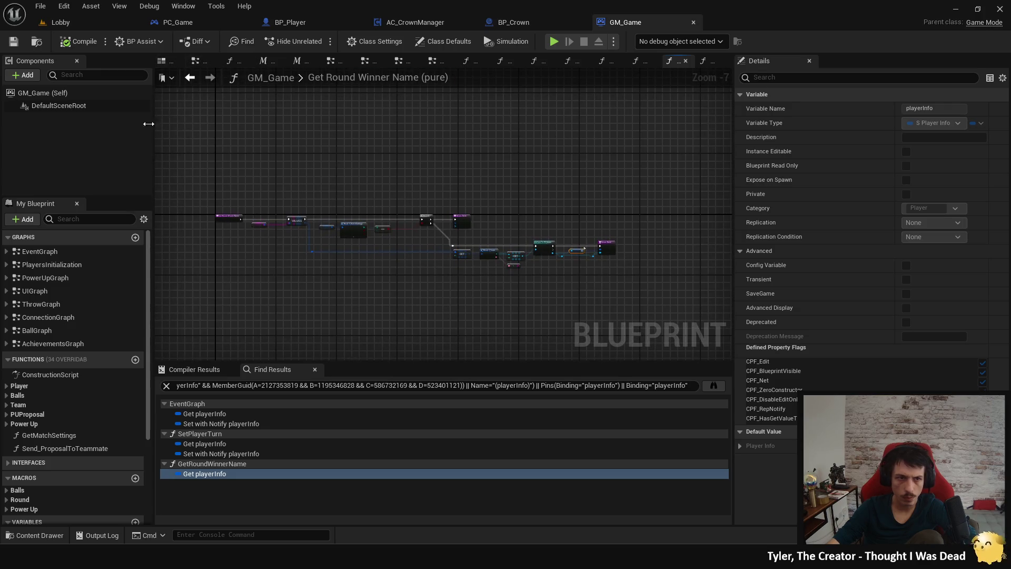
Step: Close GM_Game's extra graph tabs and view the player turn block in its Event Graph
right_click(236, 61)
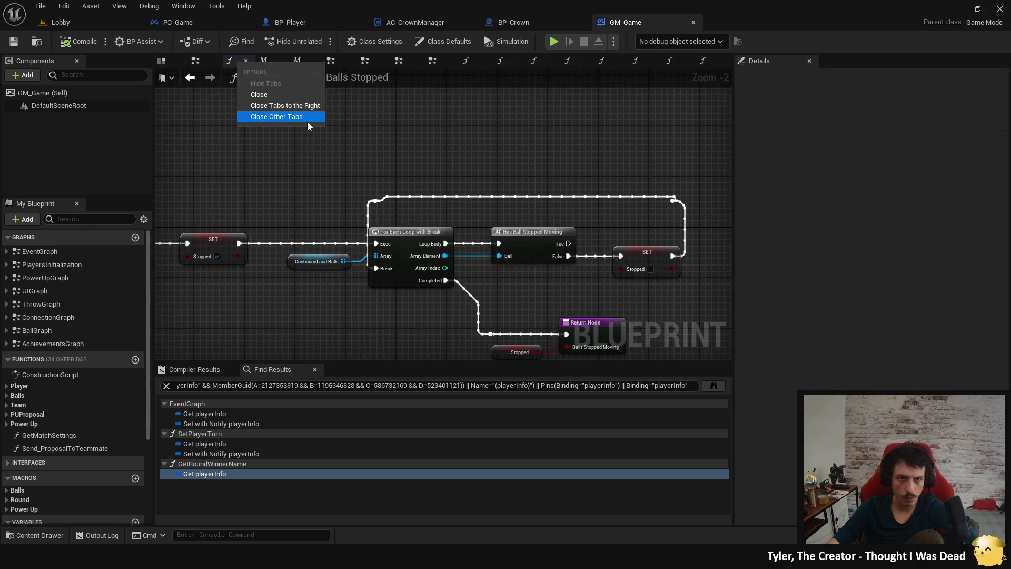
left_click(302, 105)
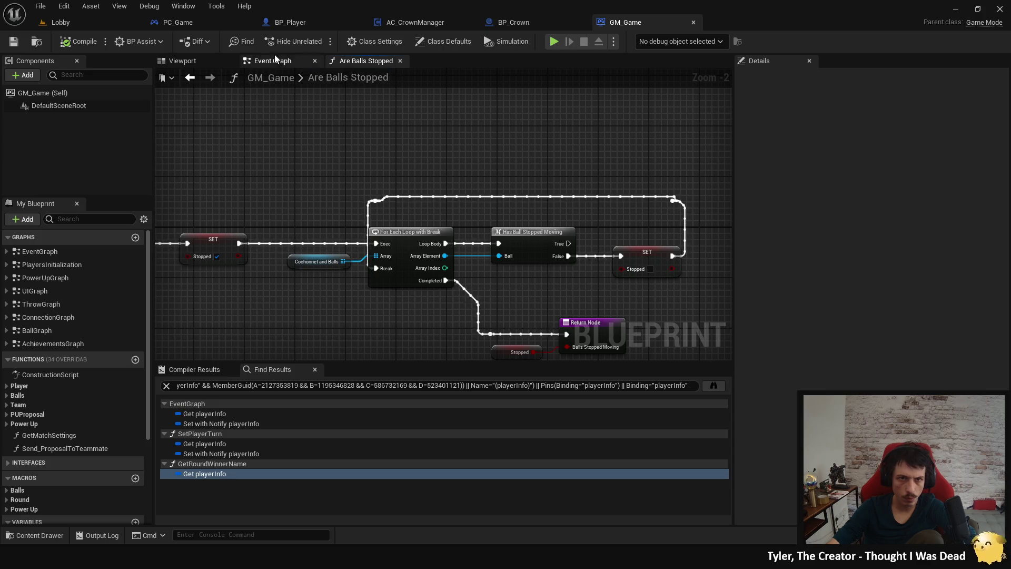
left_click(400, 60)
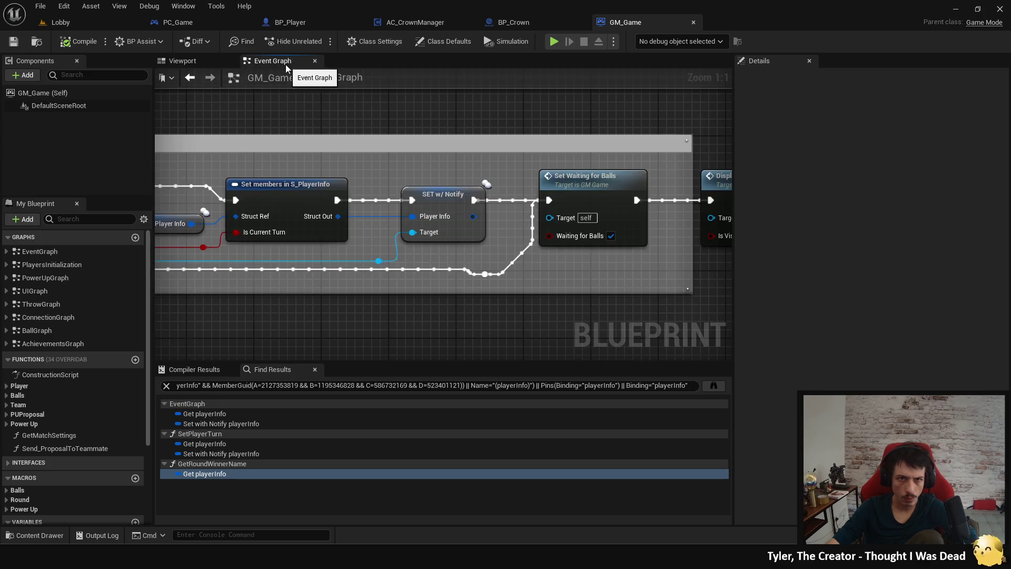
mouse_move(414, 326)
left_mouse_down()
mouse_move(414, 344)
mouse_move(896, 342)
mouse_move(930, 308)
mouse_move(769, 283)
mouse_move(589, 275)
mouse_move(343, 300)
left_mouse_up()
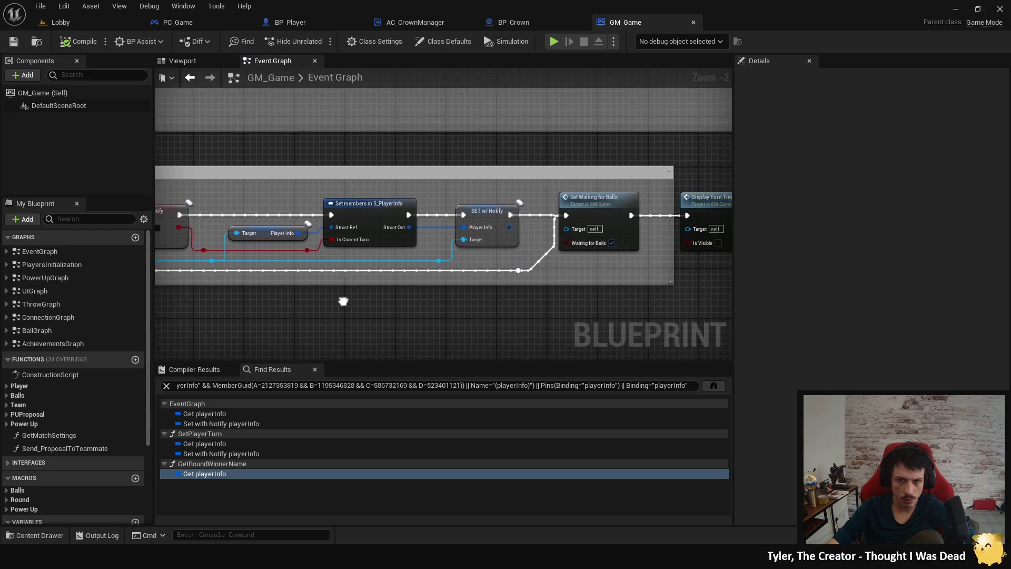
scroll(369, 295, "down", 2)
mouse_move(504, 271)
left_mouse_down()
mouse_move(459, 221)
mouse_move(441, 233)
mouse_move(480, 222)
mouse_move(328, 276)
mouse_move(324, 295)
mouse_move(316, 284)
mouse_move(453, 287)
mouse_move(336, 252)
mouse_move(516, 258)
left_mouse_up()
scroll(459, 221, "up", 1)
Step: Trace the turn logic through NextTeamTurn, LENGTH, Branch, OR and S New Turn Waiter nodes
mouse_move(500, 218)
left_mouse_down()
mouse_move(592, 162)
mouse_move(406, 255)
mouse_move(158, 242)
mouse_move(510, 232)
mouse_move(262, 169)
mouse_move(289, 214)
mouse_move(301, 214)
mouse_move(192, 235)
mouse_move(534, 259)
mouse_move(670, 293)
mouse_move(232, 224)
mouse_move(478, 223)
mouse_move(345, 215)
mouse_move(418, 219)
mouse_move(356, 229)
mouse_move(721, 198)
left_mouse_up()
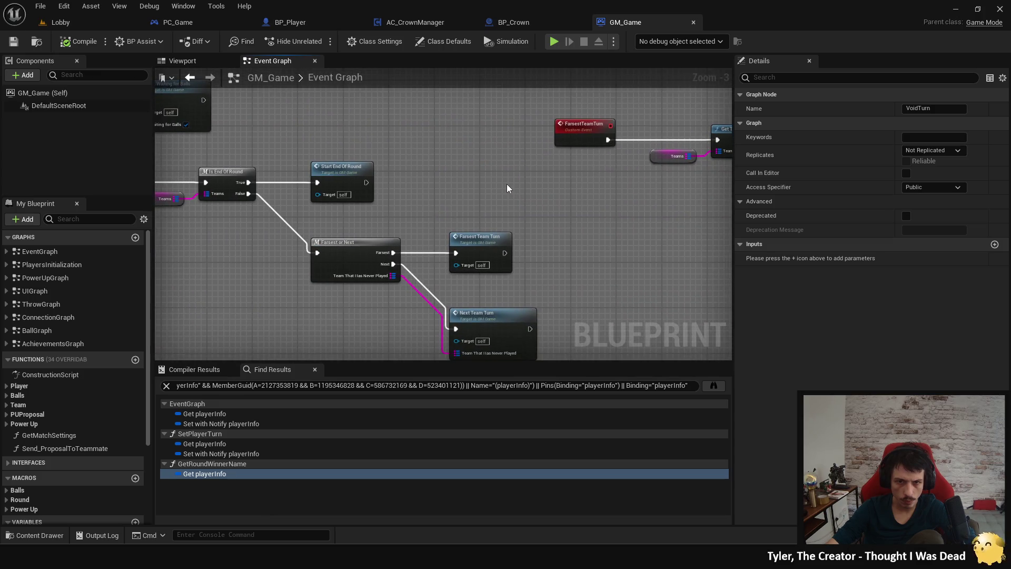
mouse_move(501, 181)
left_mouse_down()
mouse_move(485, 176)
mouse_move(395, 218)
mouse_move(460, 247)
mouse_move(312, 223)
mouse_move(172, 227)
left_mouse_up()
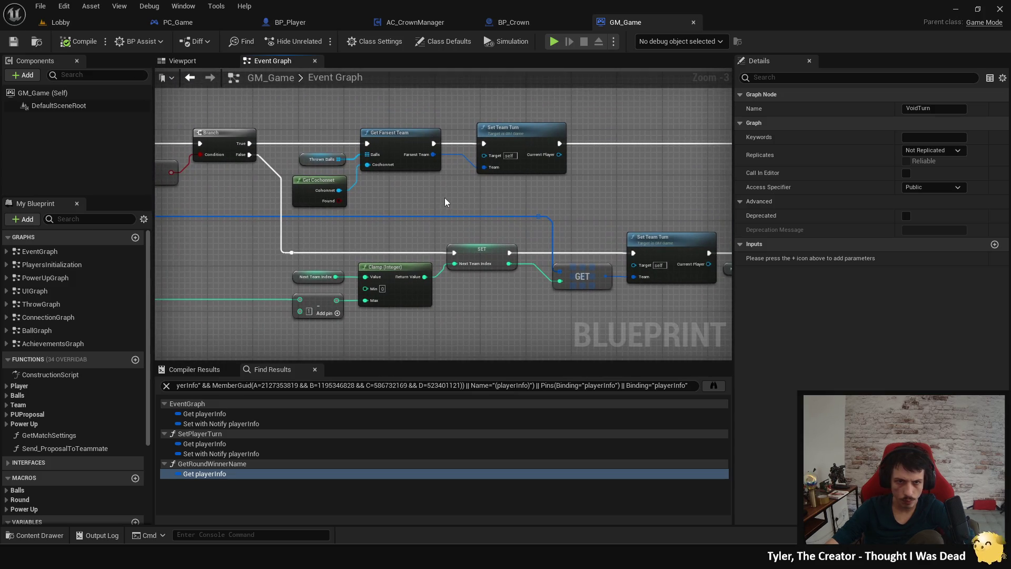
left_click_drag(444, 198, 295, 188)
mouse_move(501, 188)
left_mouse_down()
mouse_move(391, 175)
mouse_move(279, 184)
left_mouse_up()
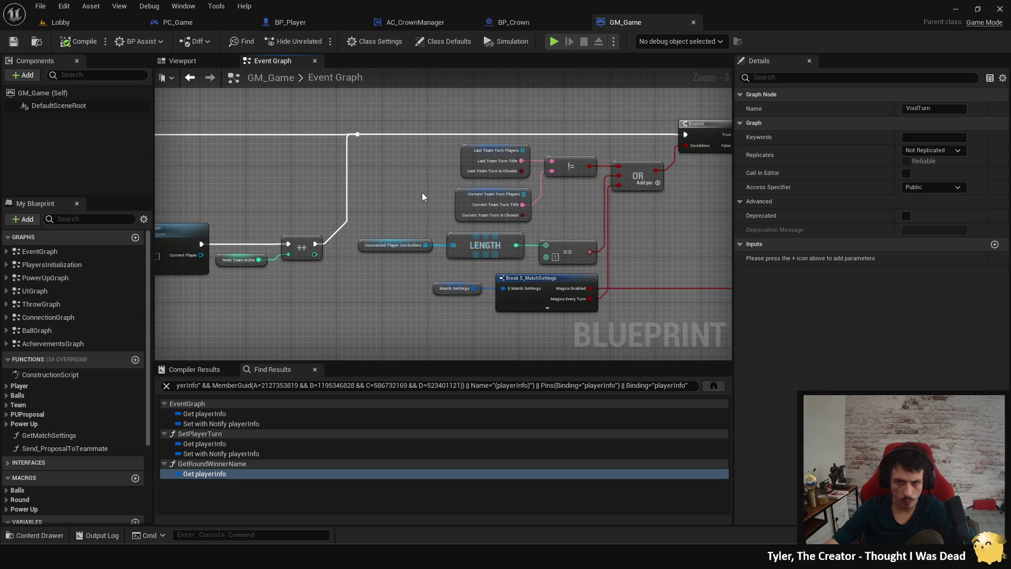
left_click_drag(422, 193, 357, 187)
mouse_move(545, 215)
left_mouse_down()
mouse_move(308, 195)
mouse_move(327, 246)
left_mouse_up()
scroll(401, 244, "down", 2)
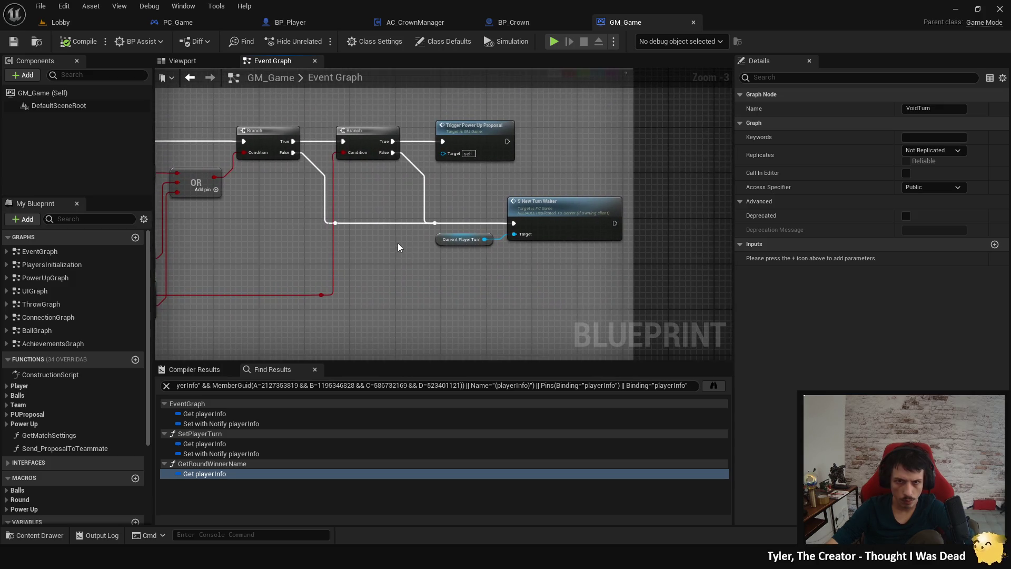
mouse_move(583, 287)
left_mouse_down()
mouse_move(603, 278)
mouse_move(436, 217)
mouse_move(615, 205)
left_mouse_up()
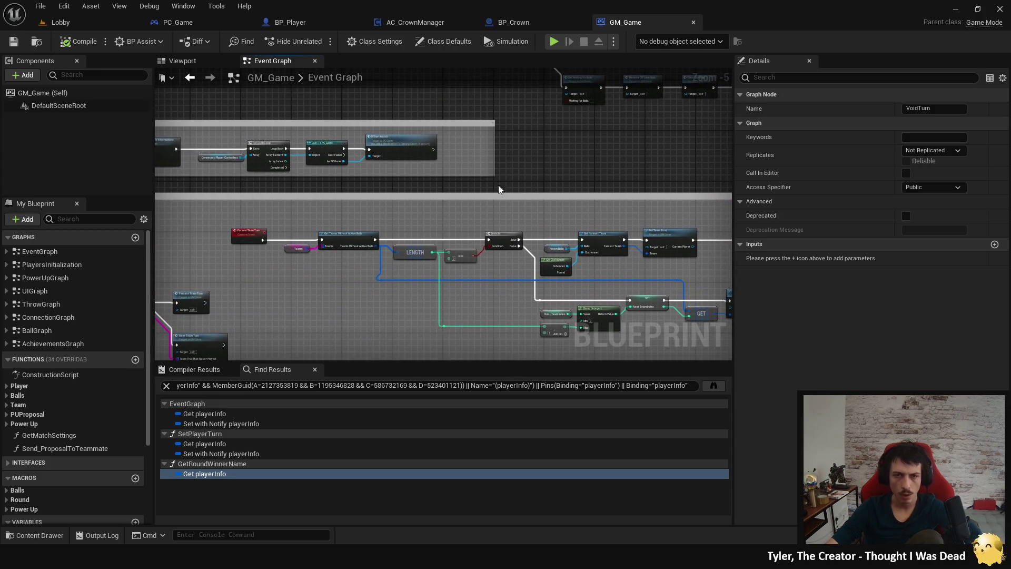
mouse_move(346, 209)
left_mouse_down()
mouse_move(595, 267)
mouse_move(602, 344)
left_mouse_up()
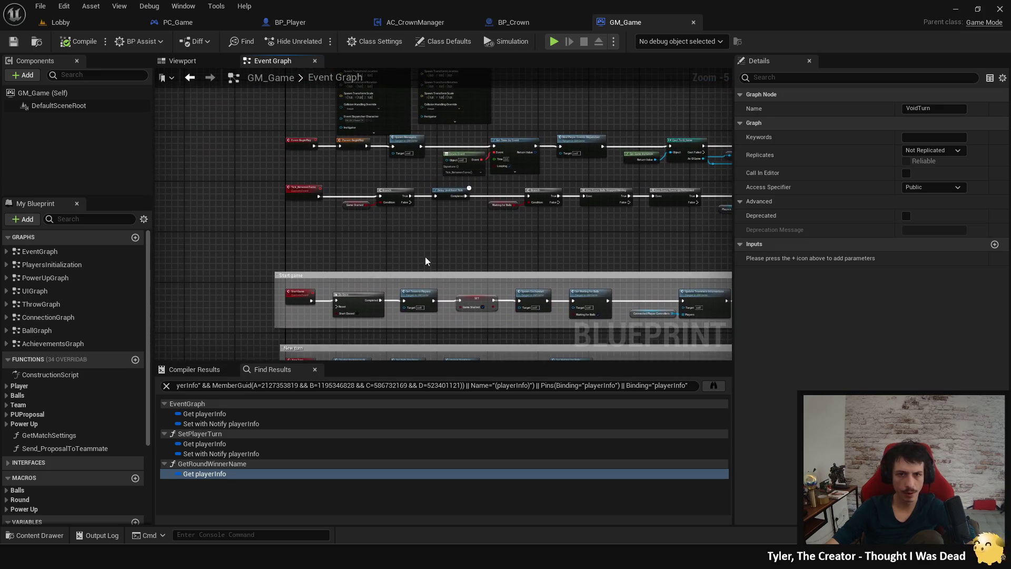
left_click(302, 30)
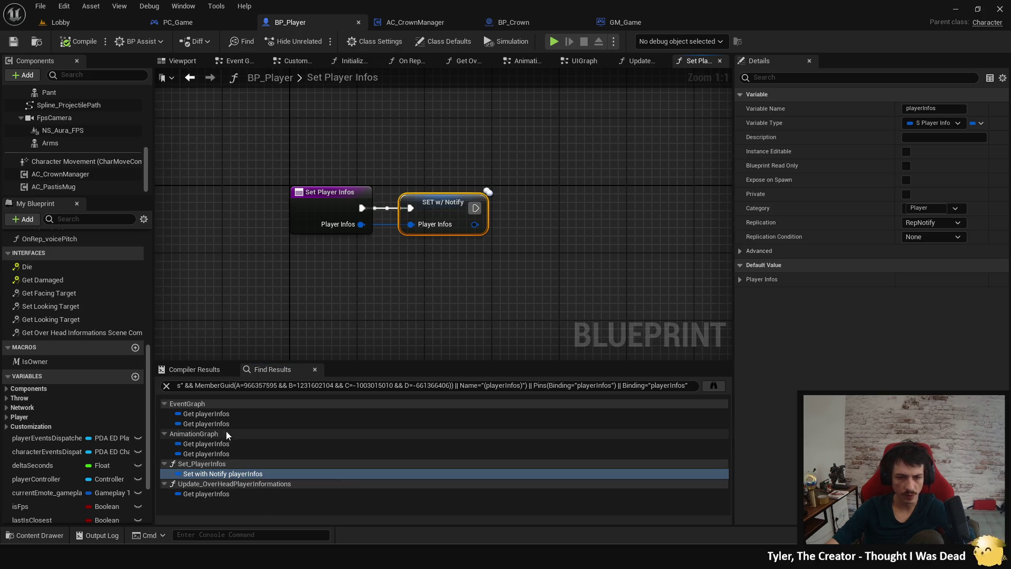
Step: List BP_Player's Set Player Infos references and inspect its use in Update Over Head Player Informations
left_click(315, 206)
right_click(315, 206)
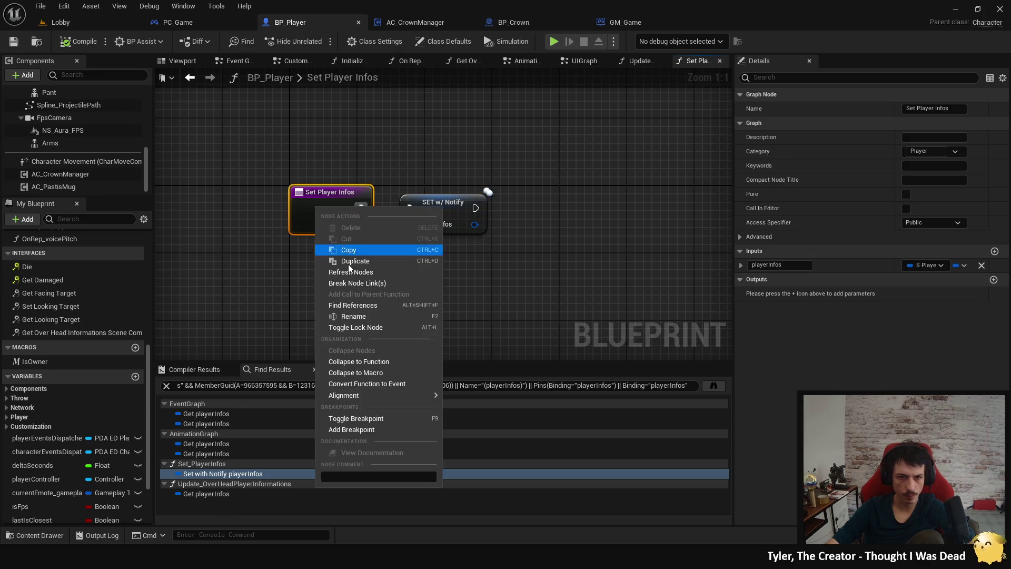
left_click(365, 311)
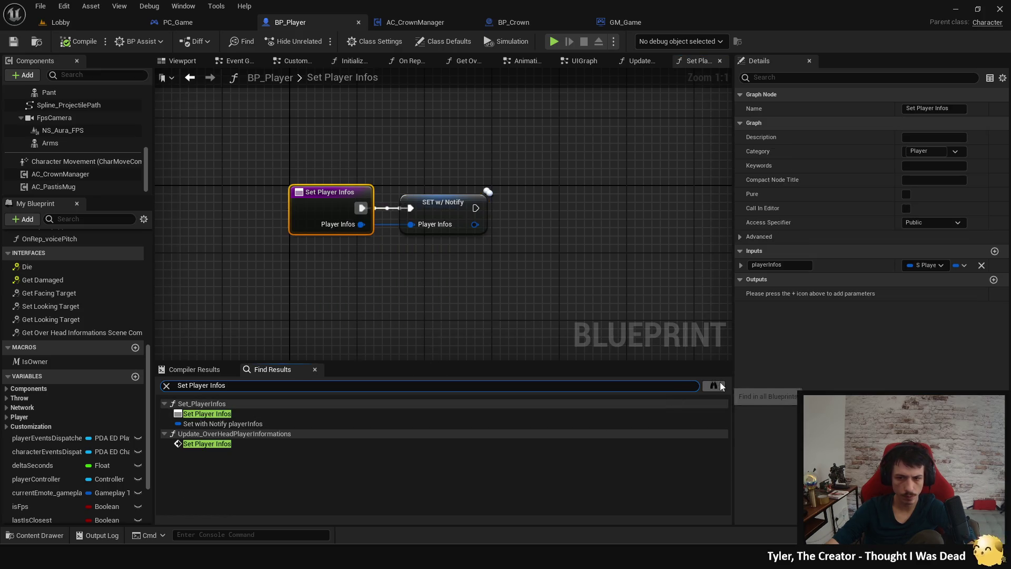
left_click(229, 417)
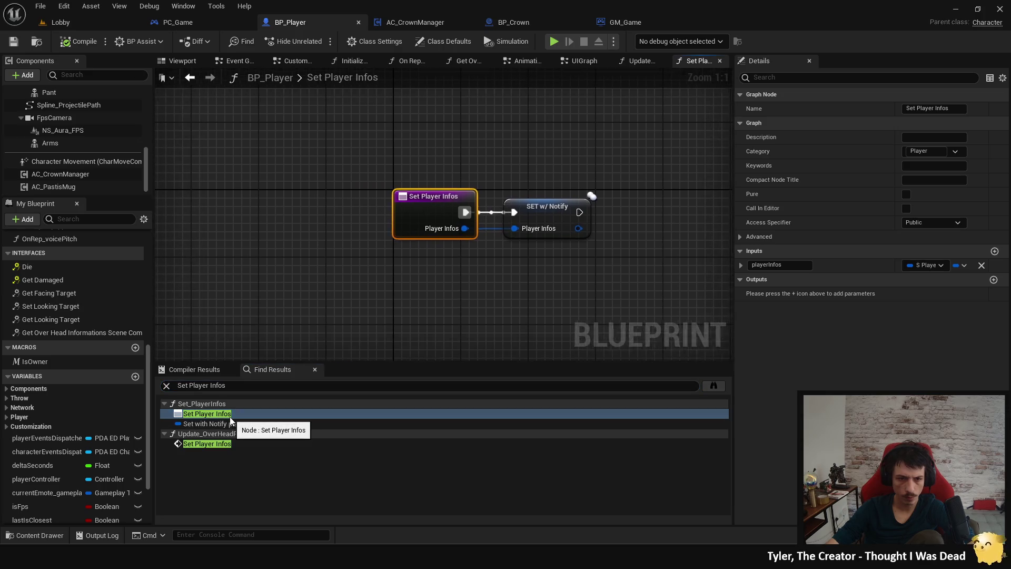
left_click(220, 445)
left_click_drag(370, 331, 495, 352)
left_click_drag(339, 320, 391, 318)
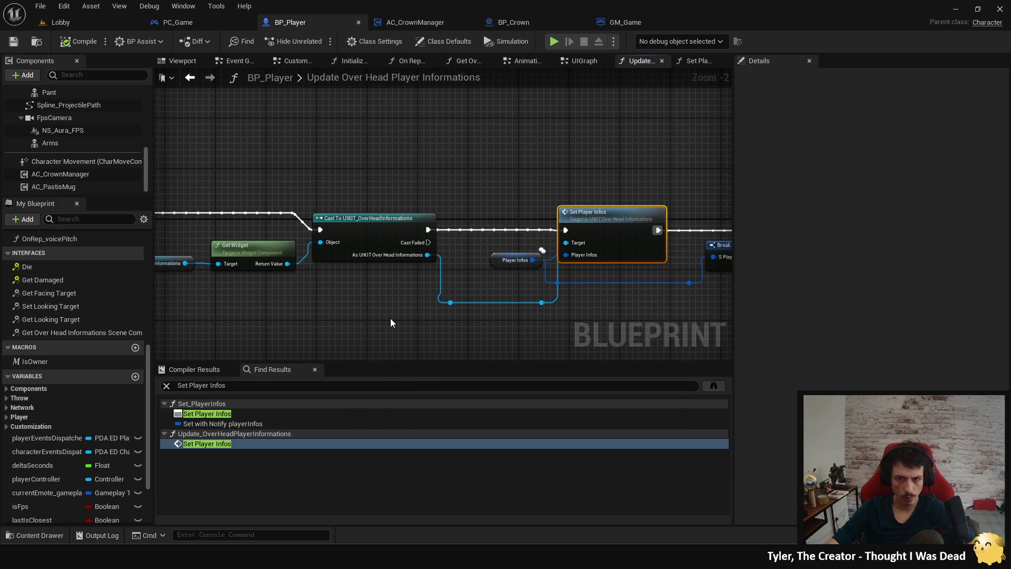
left_click_drag(390, 318, 245, 310)
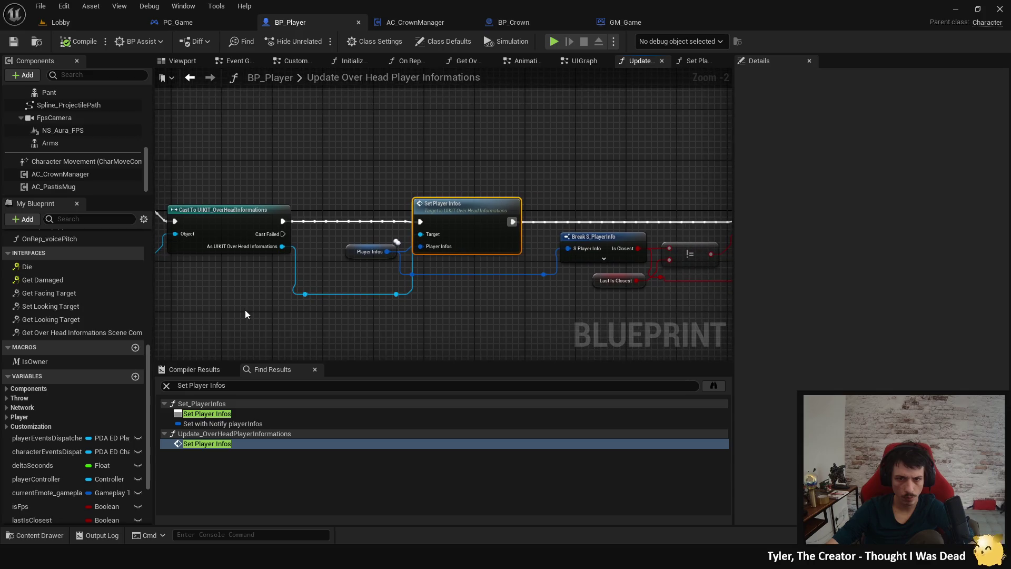
Step: Search all blueprints for Set Player Infos, inspect the overhead widget's event, then close UIKIT_OverHeadInformations
left_click(713, 387)
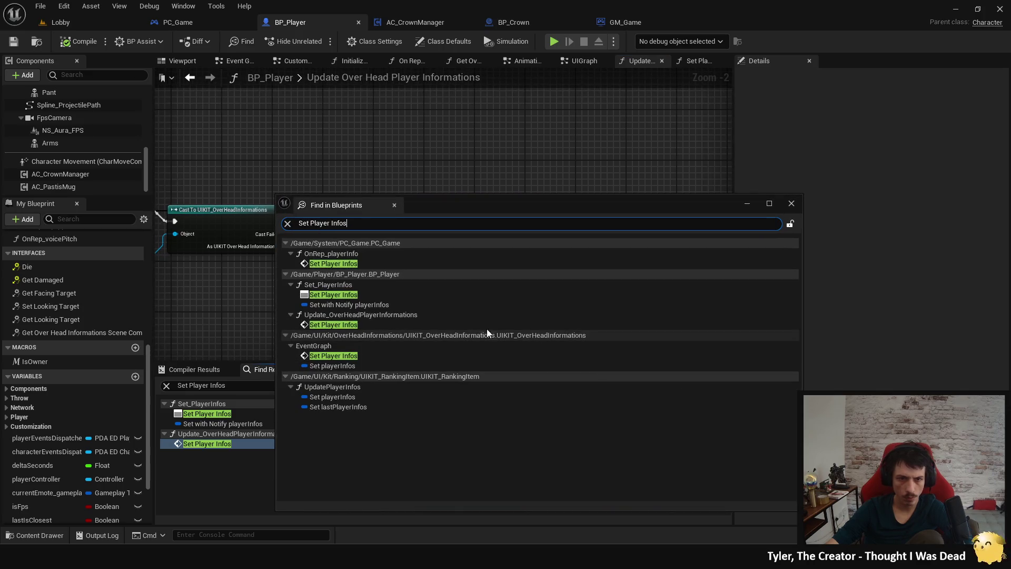
double_click(395, 264)
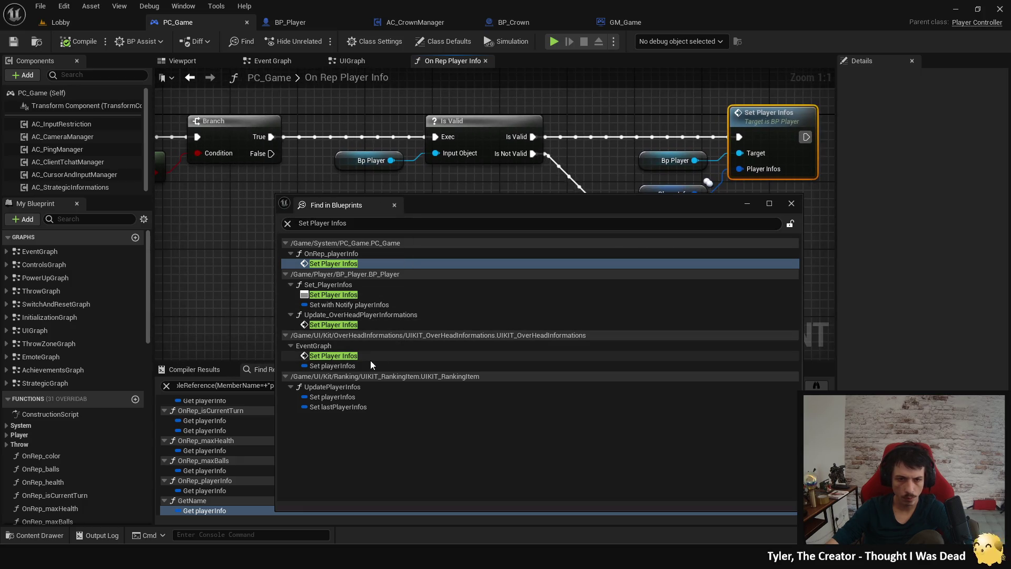
left_click(370, 306)
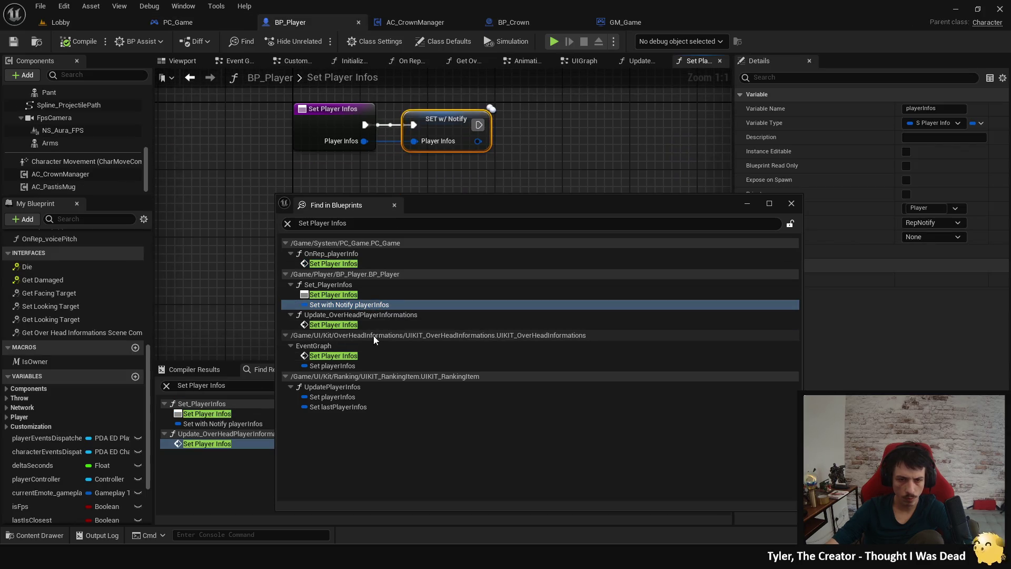
left_click(360, 358)
double_click(359, 358)
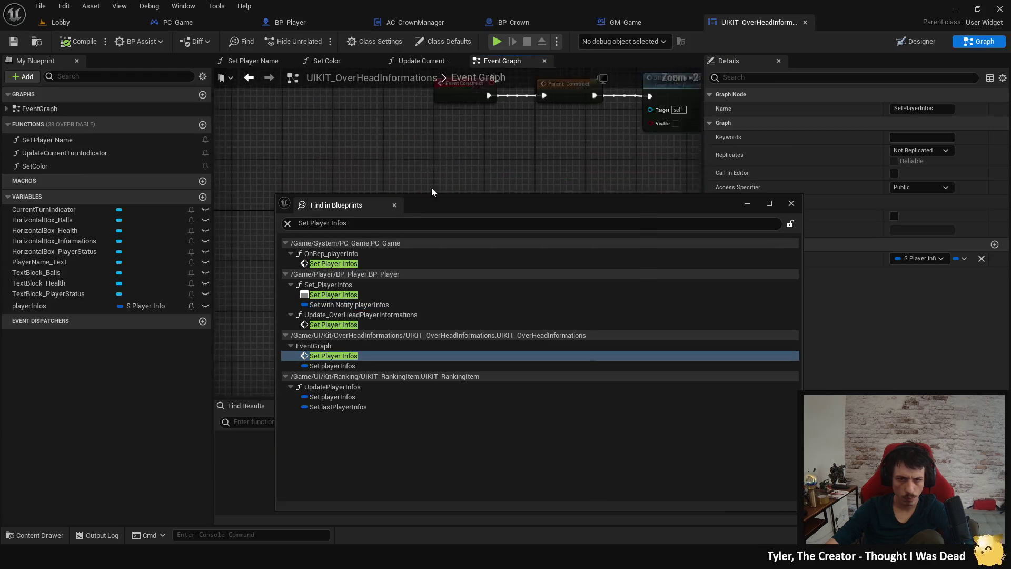
mouse_move(478, 137)
left_mouse_down()
mouse_move(308, 83)
mouse_move(295, 105)
mouse_move(316, 113)
mouse_move(234, 94)
mouse_move(263, 99)
left_mouse_up()
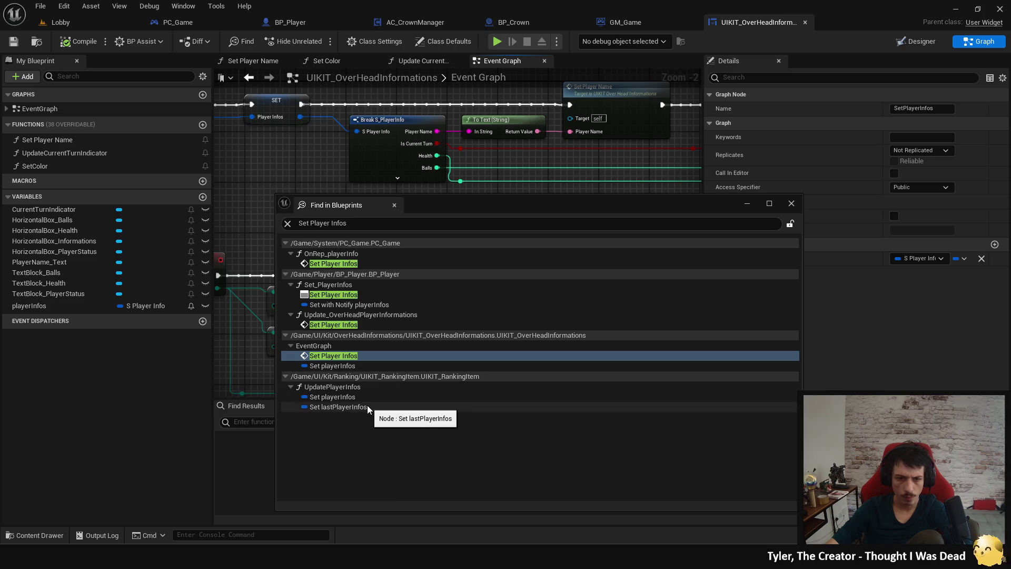
left_click(791, 204)
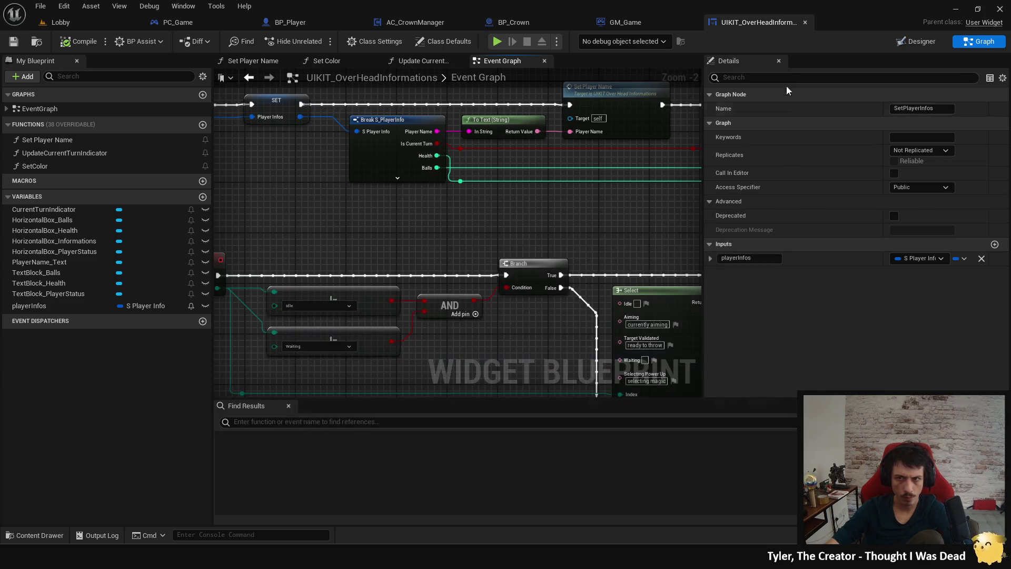
left_click(804, 21)
scroll(71, 369, "down", 3)
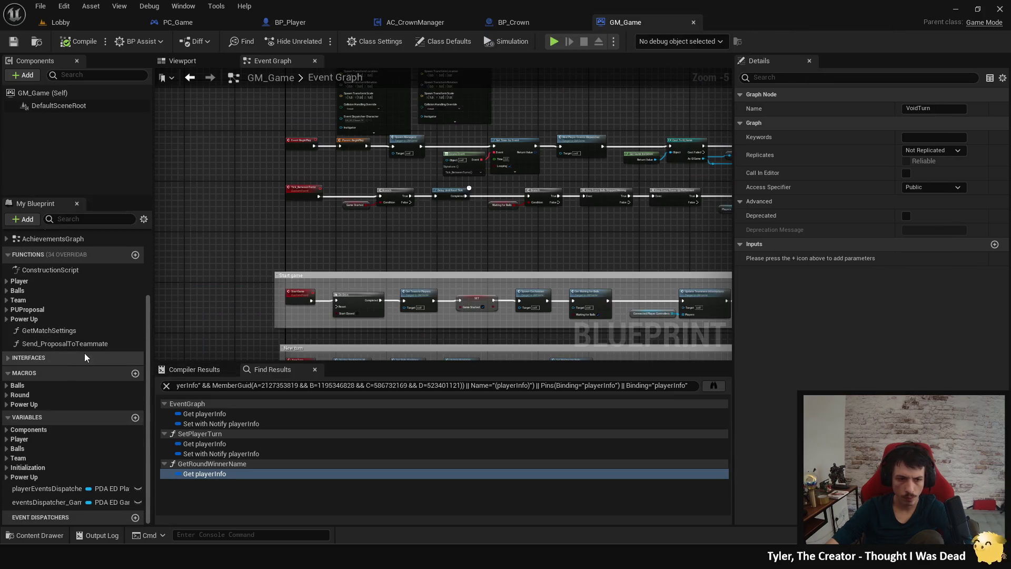
Step: Replace the search query with isClosest and search every blueprint
left_click(6, 442)
scroll(89, 438, "down", 1)
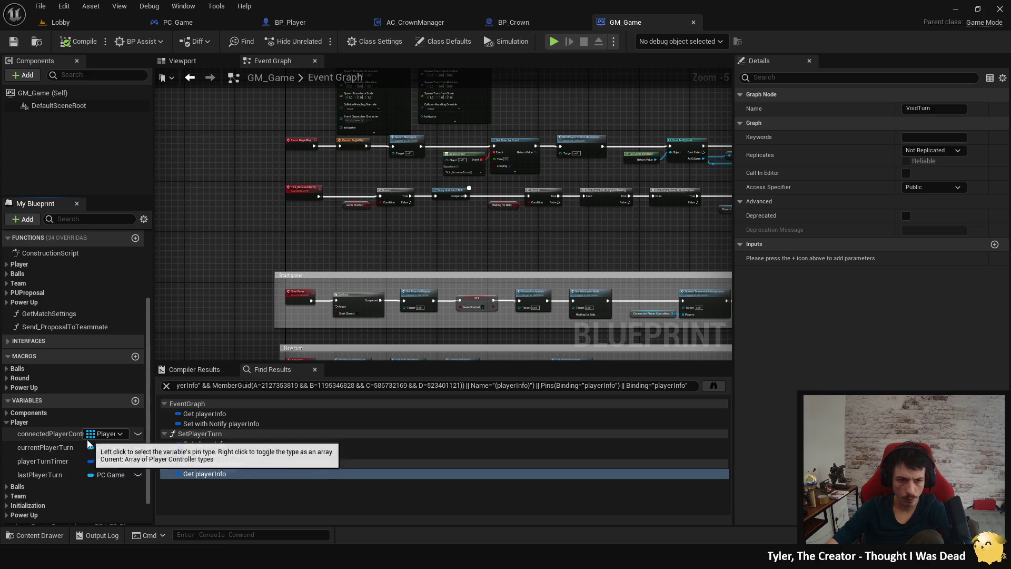
double_click(263, 385)
left_click(263, 385)
double_click(263, 385)
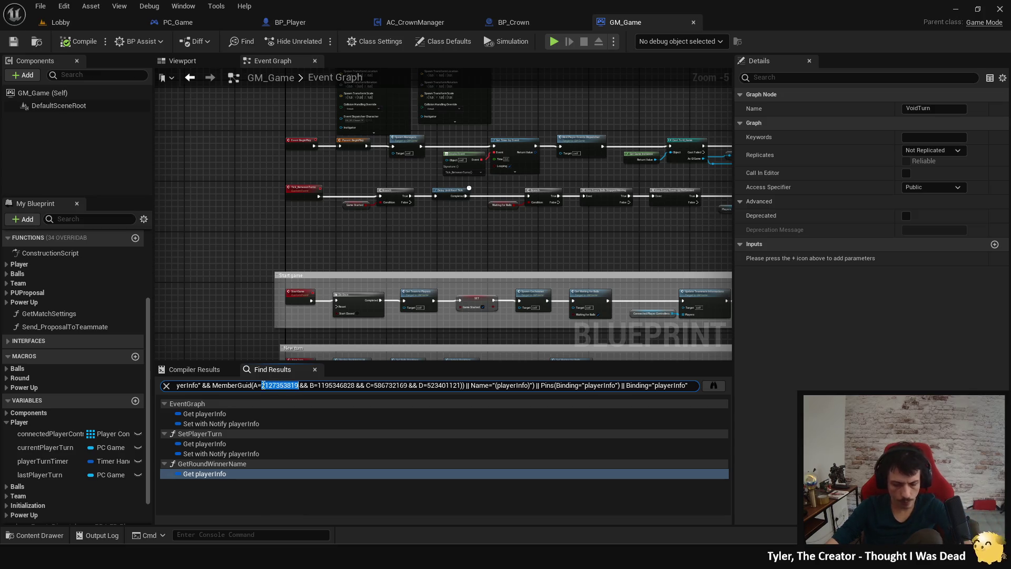
key("ctrl+a")
type("is")
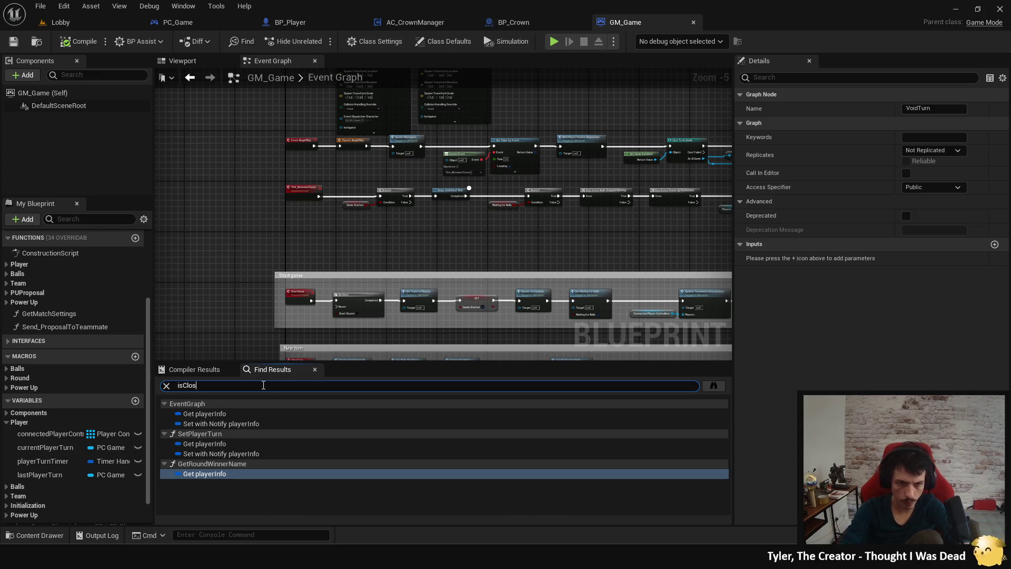
type("t")
key("Return")
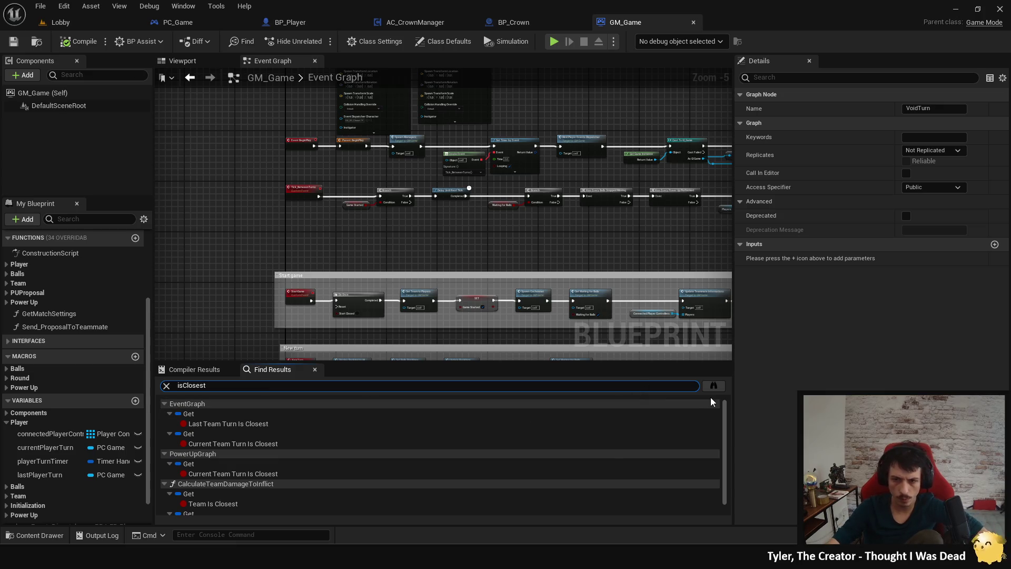
left_click(713, 386)
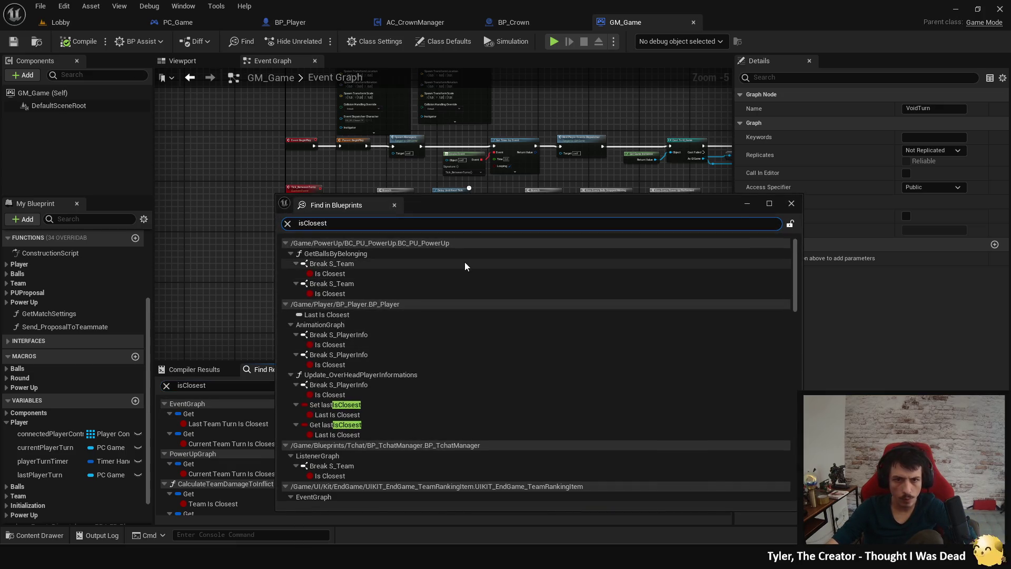
Step: Inspect isClosest in BP_Player's Animation Graph crown logic and Update Over Head Player Informations
double_click(391, 344)
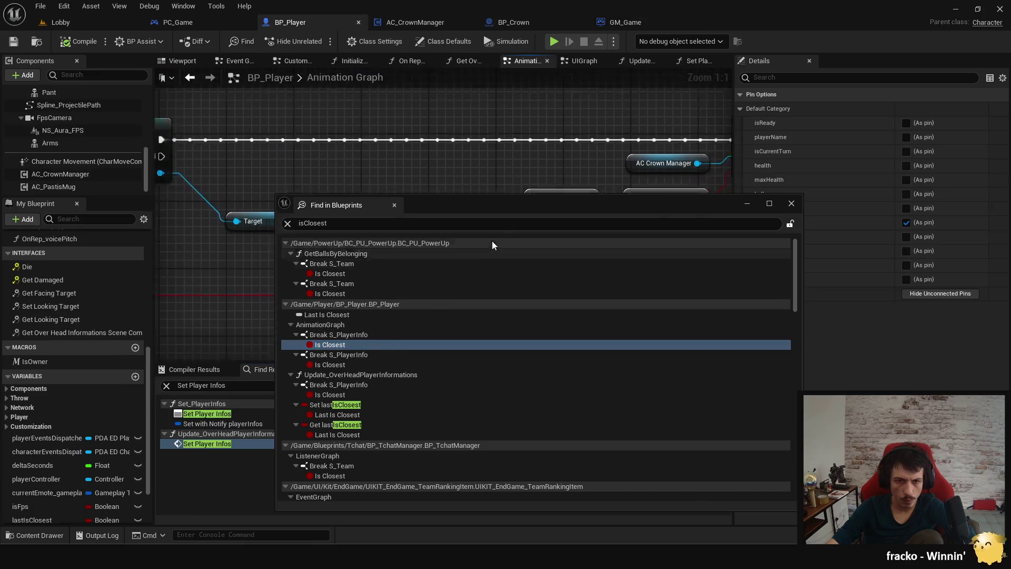
mouse_move(502, 213)
left_mouse_down()
mouse_move(579, 300)
mouse_move(505, 298)
left_mouse_up()
scroll(341, 244, "down", 2)
mouse_move(402, 219)
left_mouse_down()
mouse_move(693, 253)
mouse_move(447, 219)
left_mouse_up()
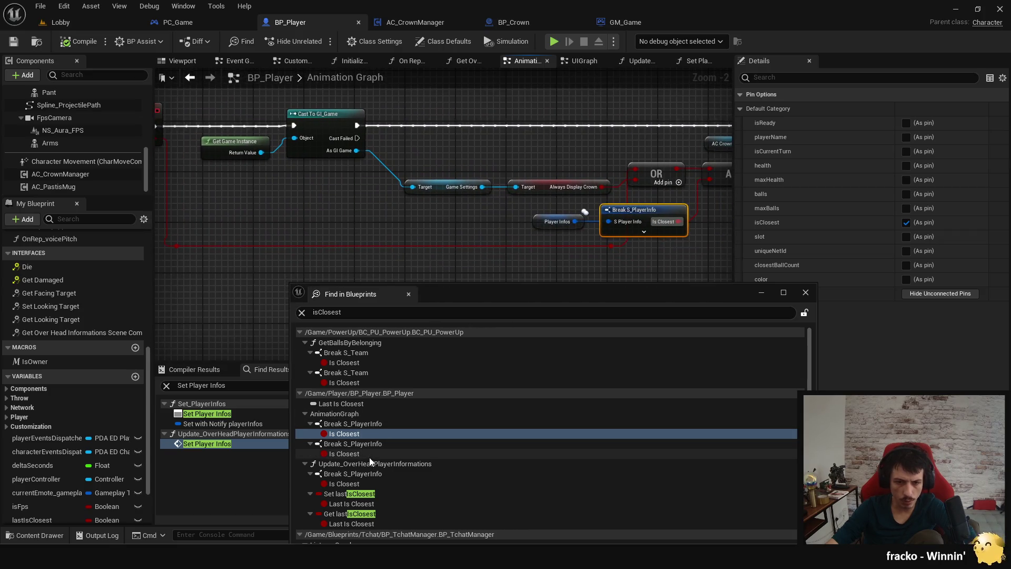
left_click(369, 456)
scroll(386, 427, "down", 3)
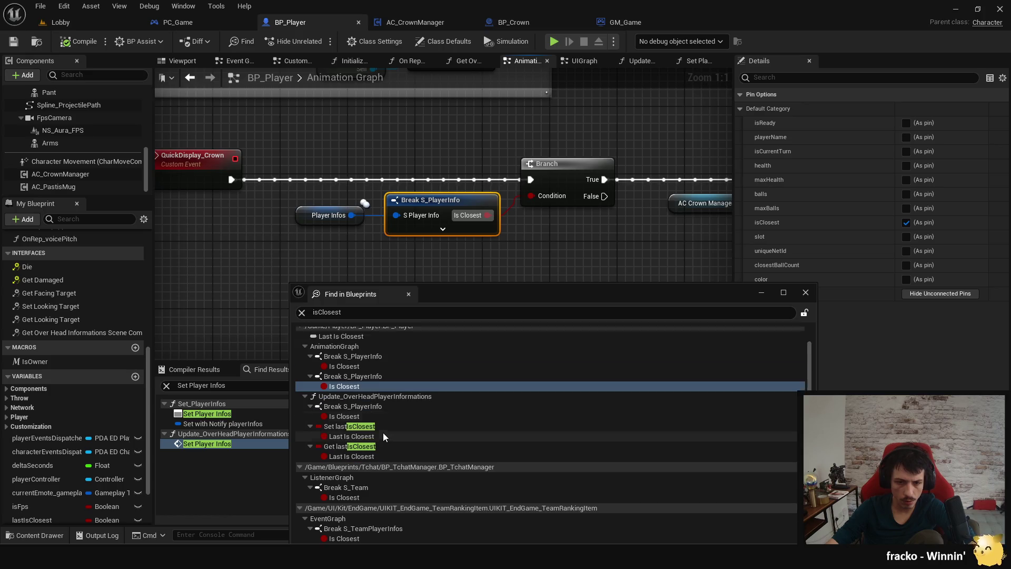
scroll(383, 432, "down", 1)
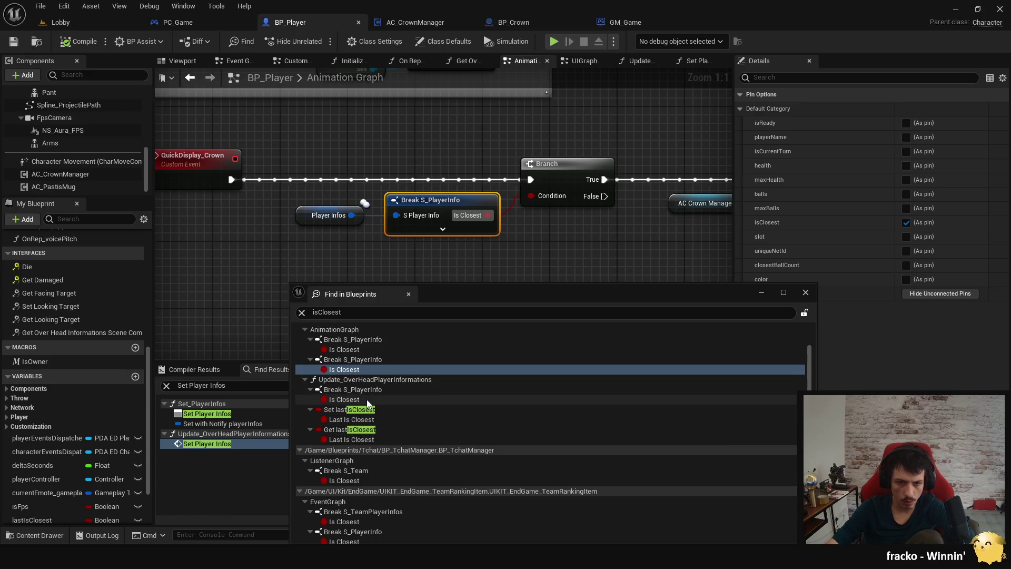
left_click(367, 399)
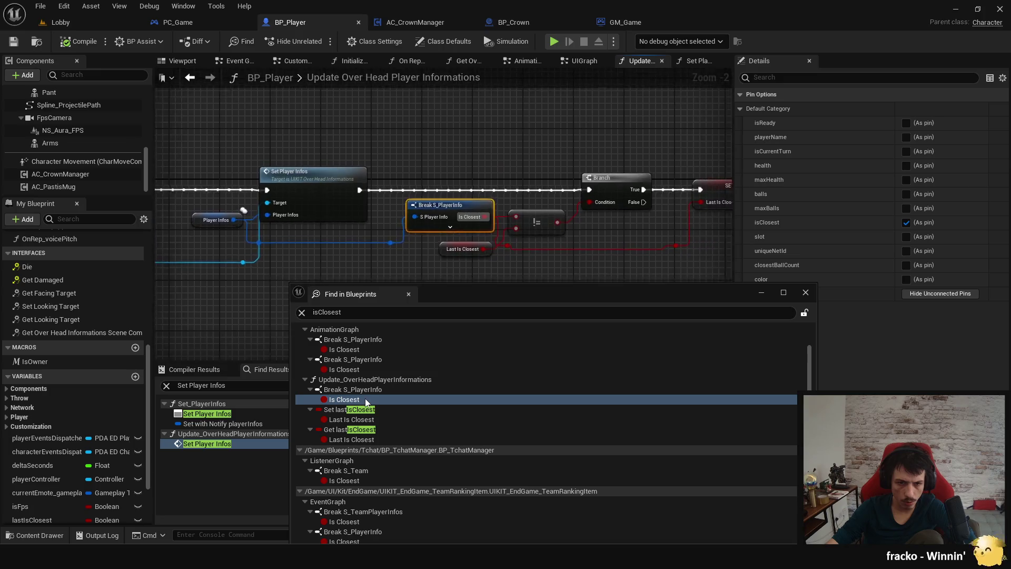
mouse_move(568, 253)
left_mouse_down()
mouse_move(299, 241)
mouse_move(400, 244)
left_mouse_up()
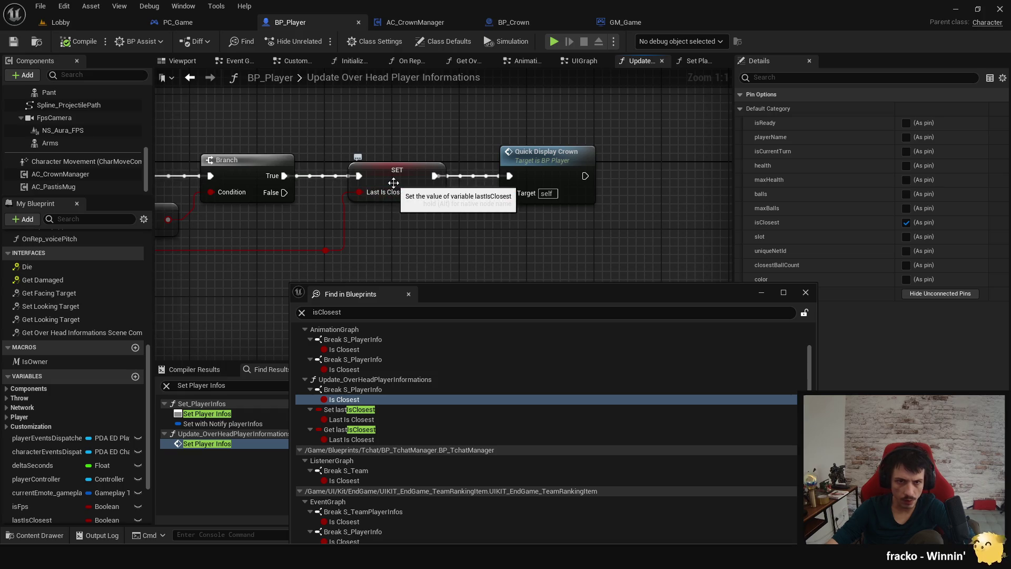
scroll(63, 421, "down", 2)
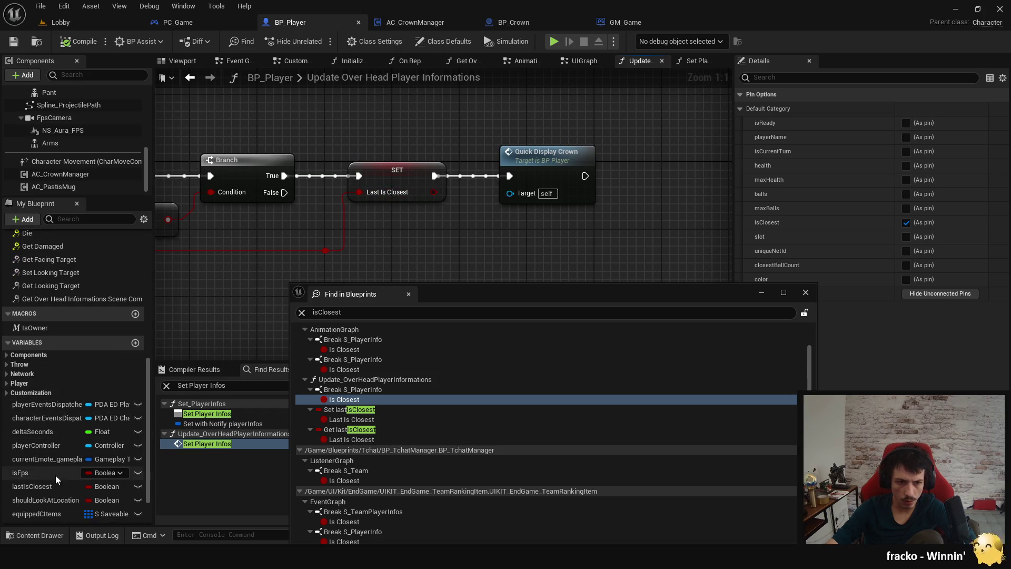
right_click(49, 486)
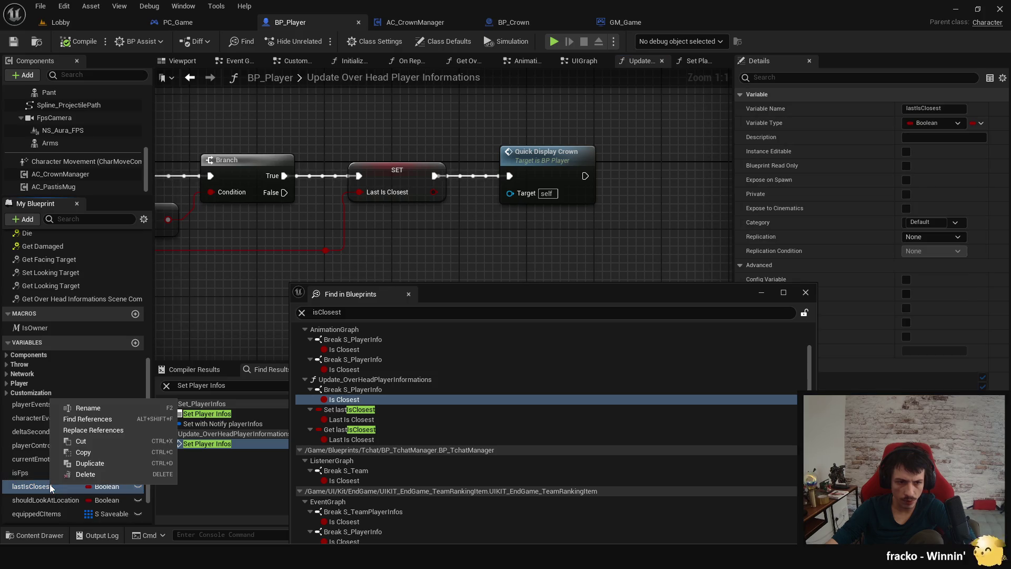
Step: List the lastIsClosest references and jump to where it is read and set
left_click(87, 419)
left_click(808, 295)
left_click(211, 423)
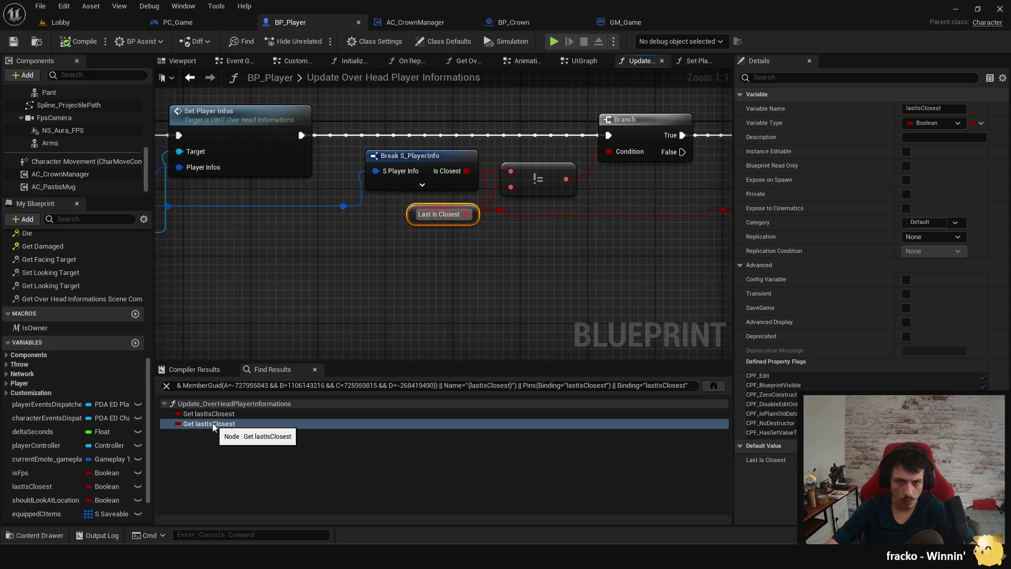
left_click(211, 414)
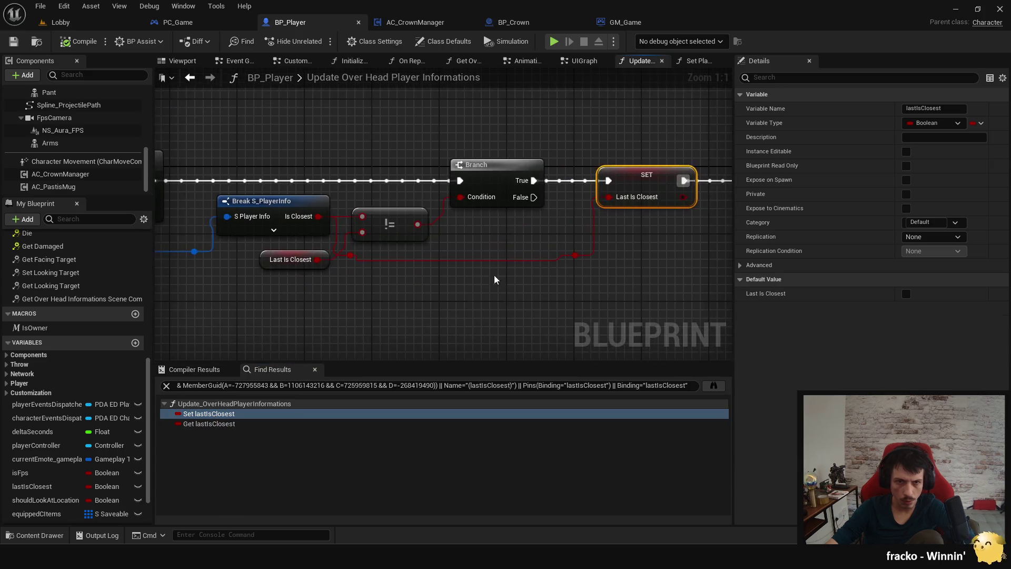
Step: Pan past the Branch, SET and Quick Display Crown nodes and open the SetPlayerInfos event
scroll(422, 300, "down", 3)
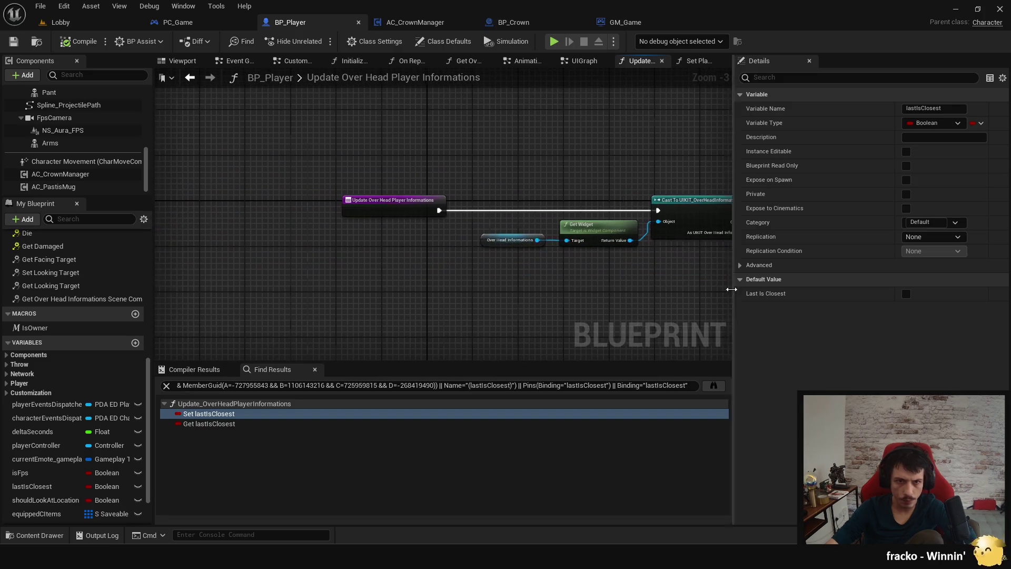
mouse_move(592, 301)
left_mouse_down()
mouse_move(294, 302)
mouse_move(262, 314)
left_mouse_up()
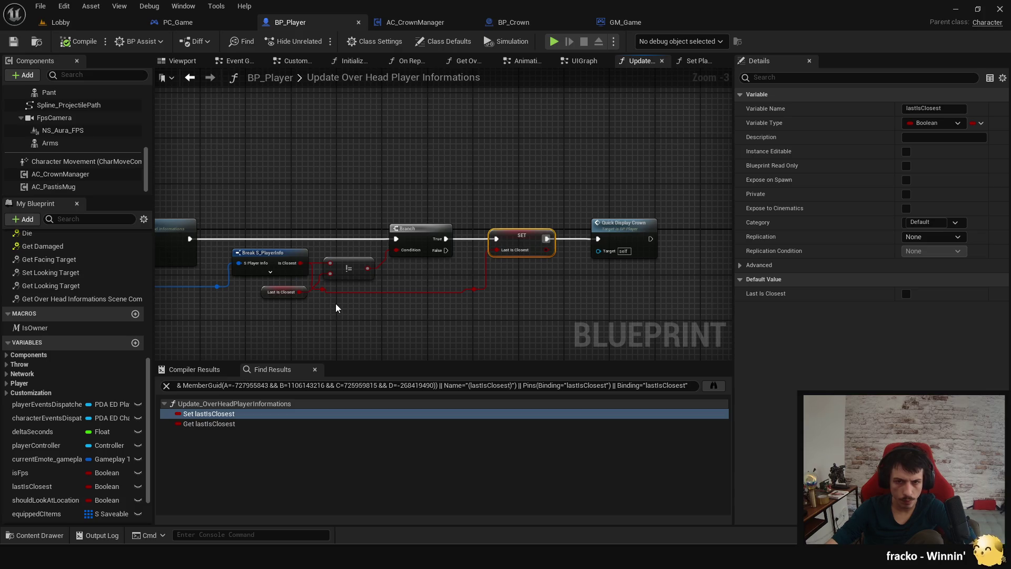
left_click_drag(337, 309, 619, 304)
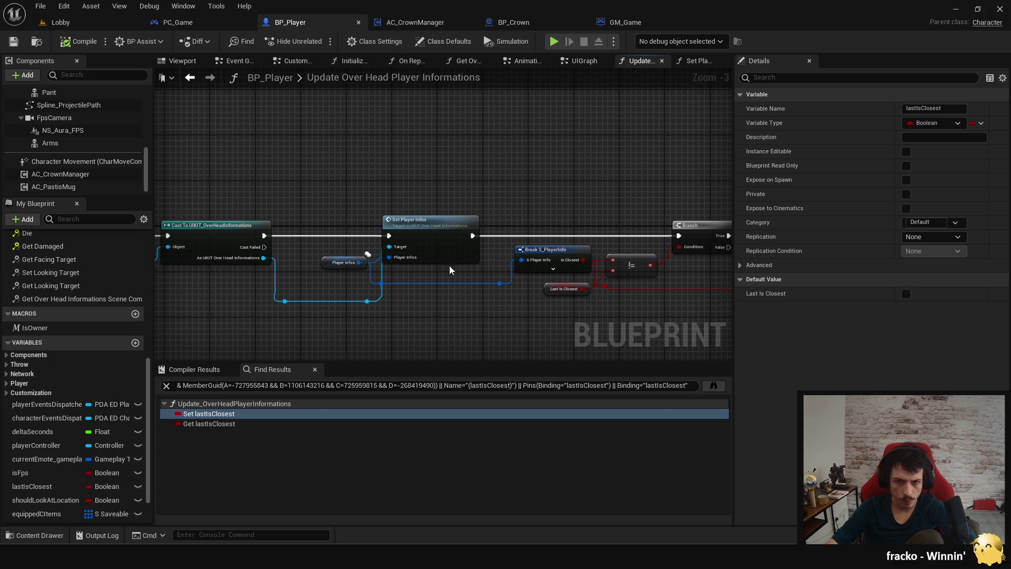
double_click(437, 237)
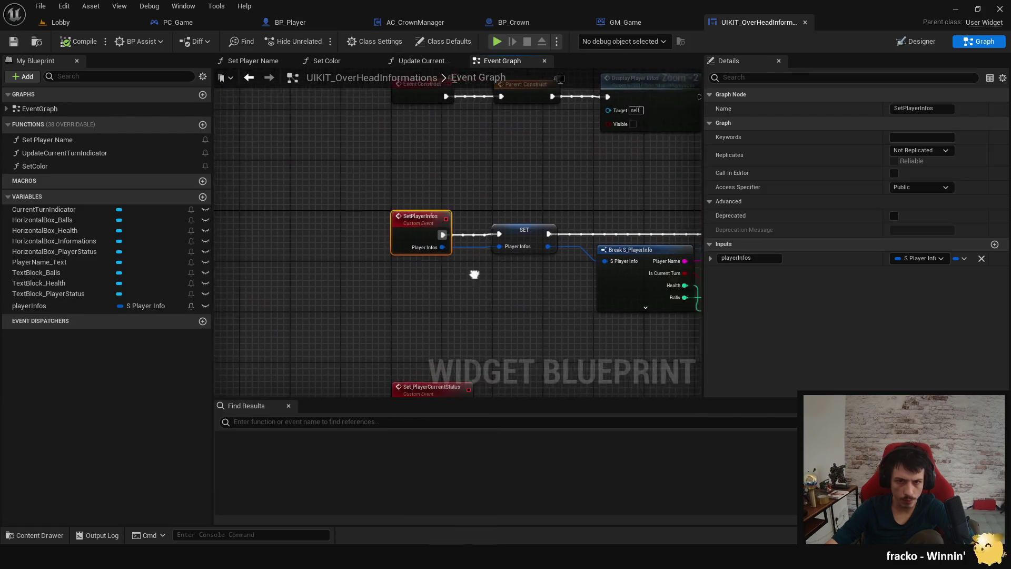
Step: Pan the overhead widget graph across the Break, To Text, Set Player Name and turn-indicator nodes
left_click_drag(496, 274, 270, 256)
mouse_move(350, 277)
left_mouse_down()
mouse_move(408, 318)
mouse_move(316, 342)
mouse_move(227, 327)
mouse_move(268, 358)
left_mouse_up()
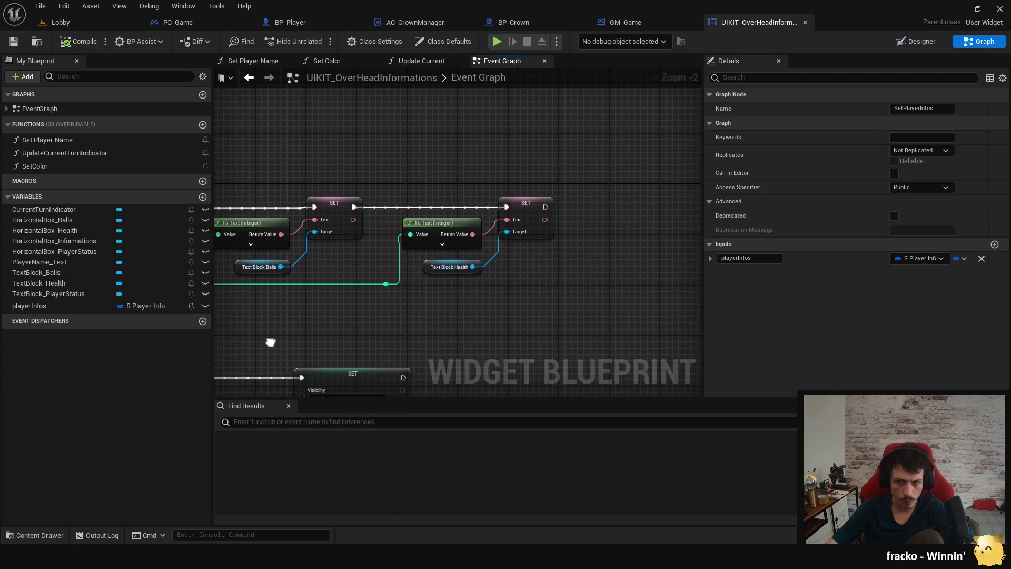
left_click_drag(295, 316, 561, 324)
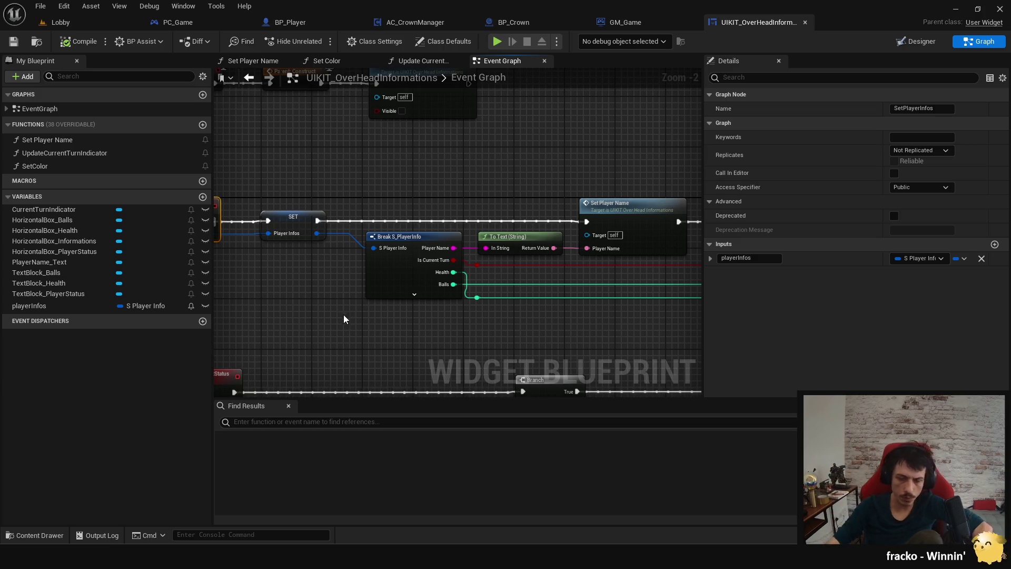
Step: Check that Break S_PlayerInfo exposes only playerName, isCurrentTurn, health and balls, then close the widget
left_click(395, 285)
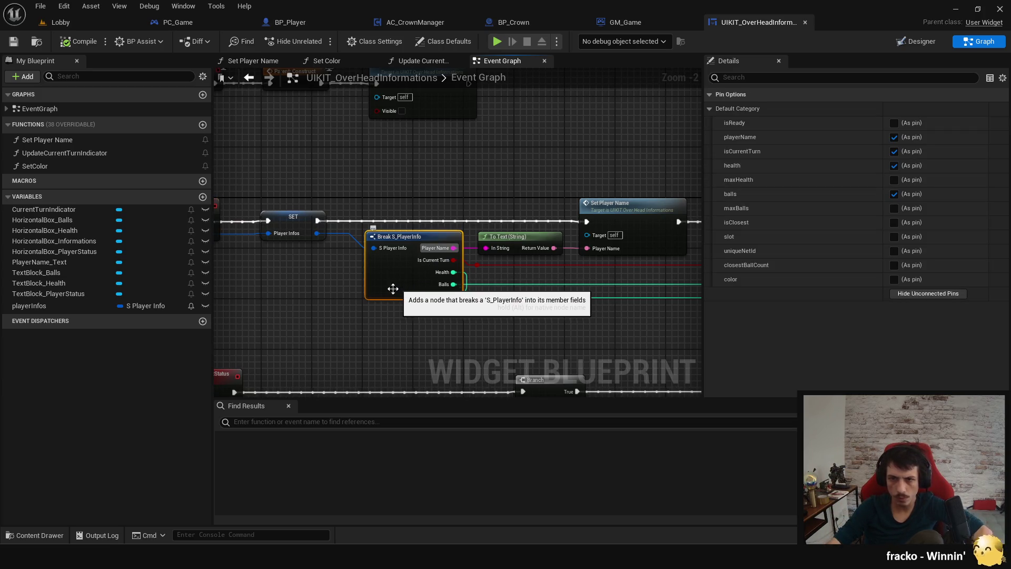
left_click(419, 297)
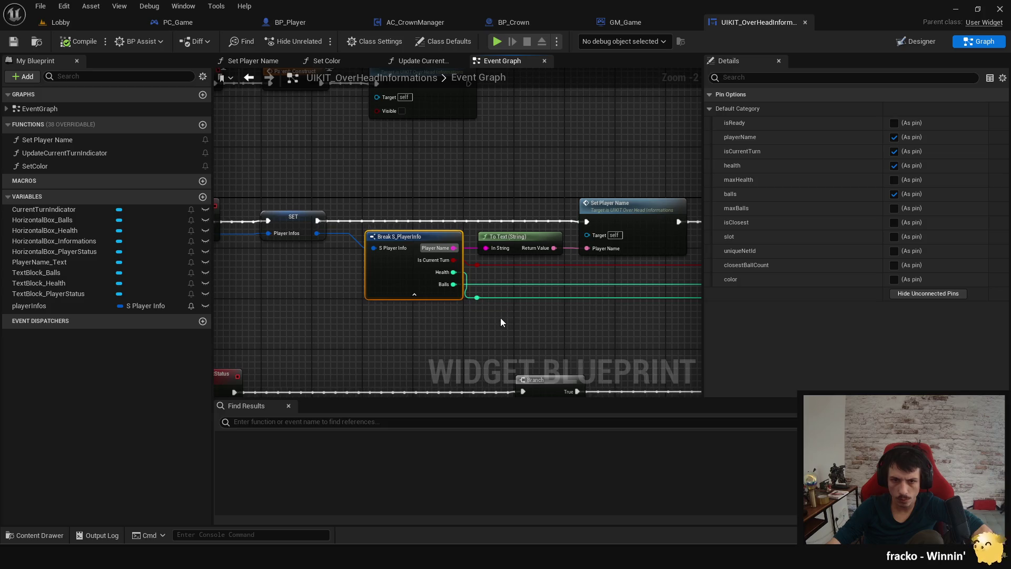
left_click(414, 295)
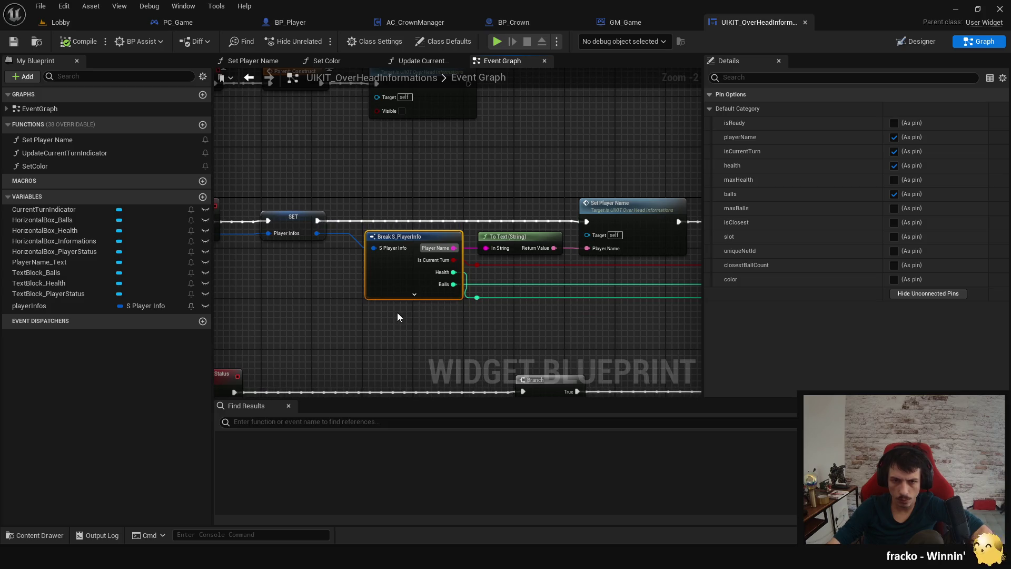
left_click(365, 329)
mouse_move(365, 328)
left_mouse_down()
mouse_move(481, 353)
mouse_move(267, 328)
left_mouse_up()
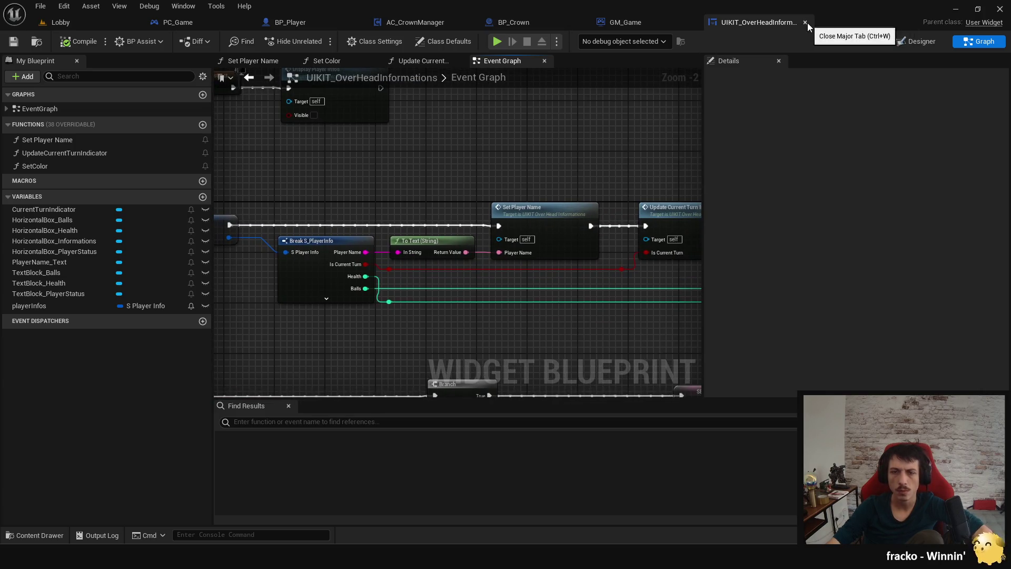
left_click(806, 23)
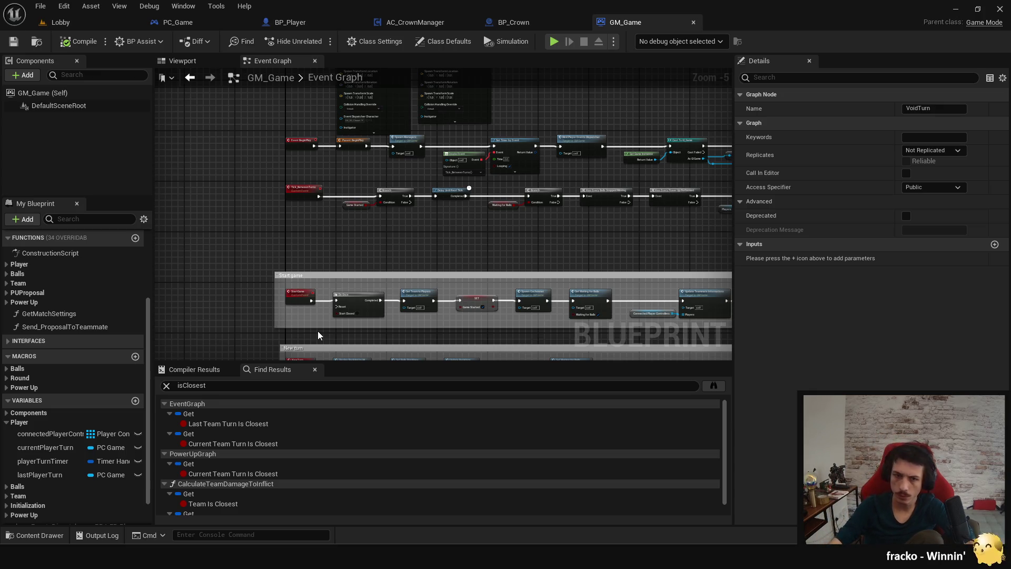
Step: Move GM_Game's Start game section into view, then scroll all-blueprint isClosest results in Find in Blueprints
left_click_drag(309, 274, 321, 211)
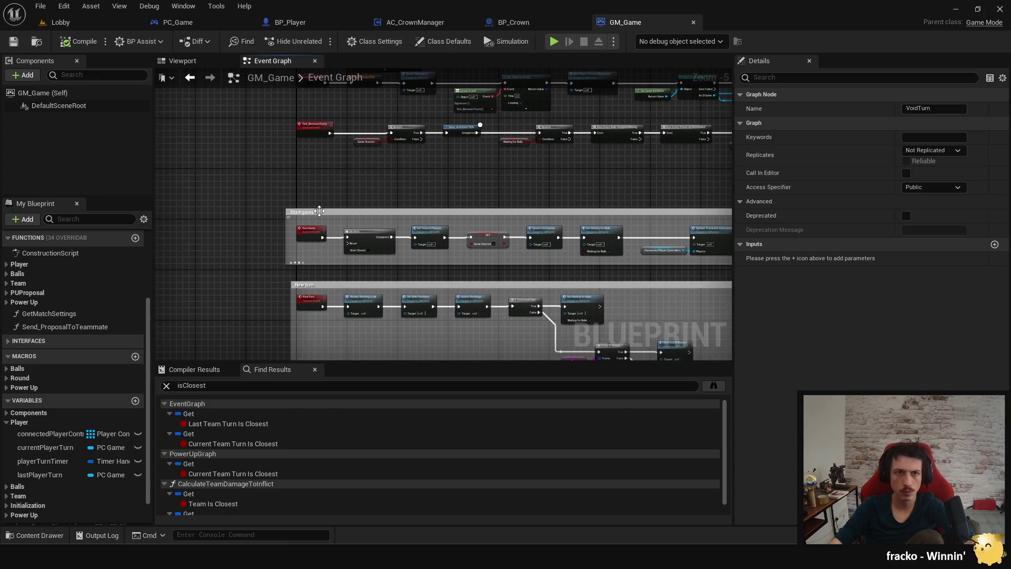
scroll(292, 444, "down", 1)
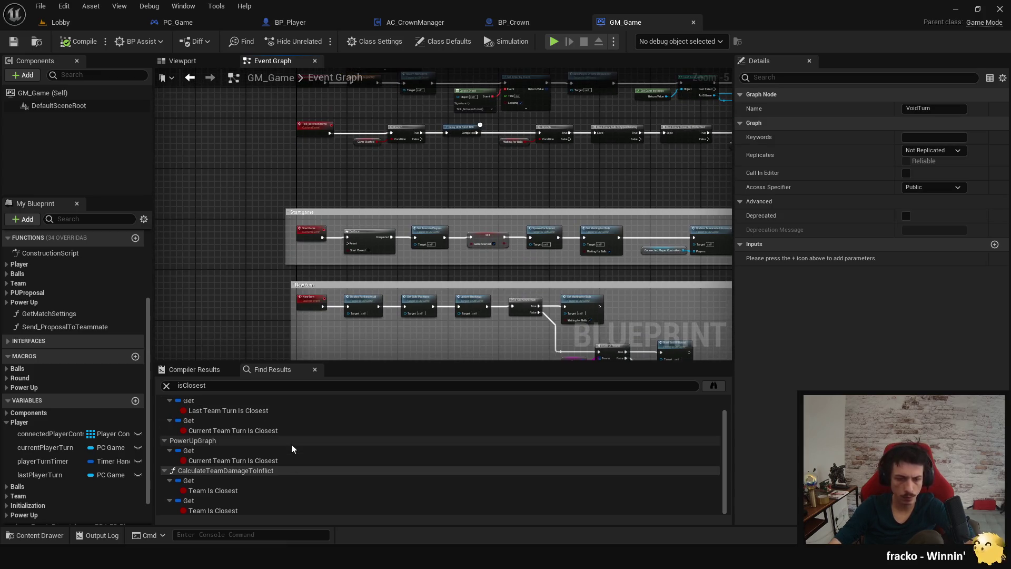
left_click(712, 385)
scroll(559, 368, "down", 6)
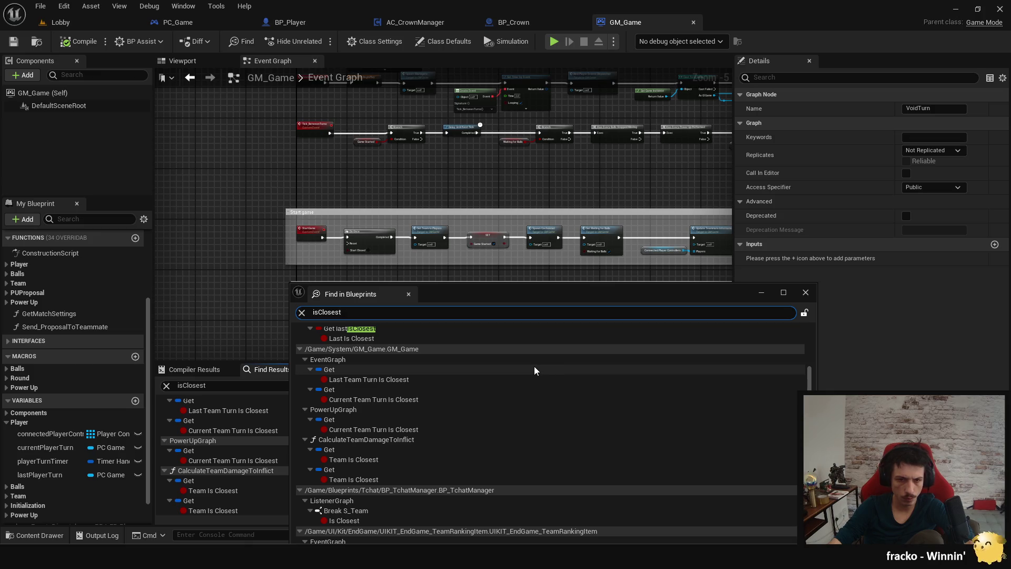
scroll(532, 371, "down", 3)
scroll(528, 367, "down", 10)
scroll(527, 368, "down", 7)
Step: Search all blueprints for 'setmembers'
key("ctrl+shift+f")
type("setmembers")
key("Return")
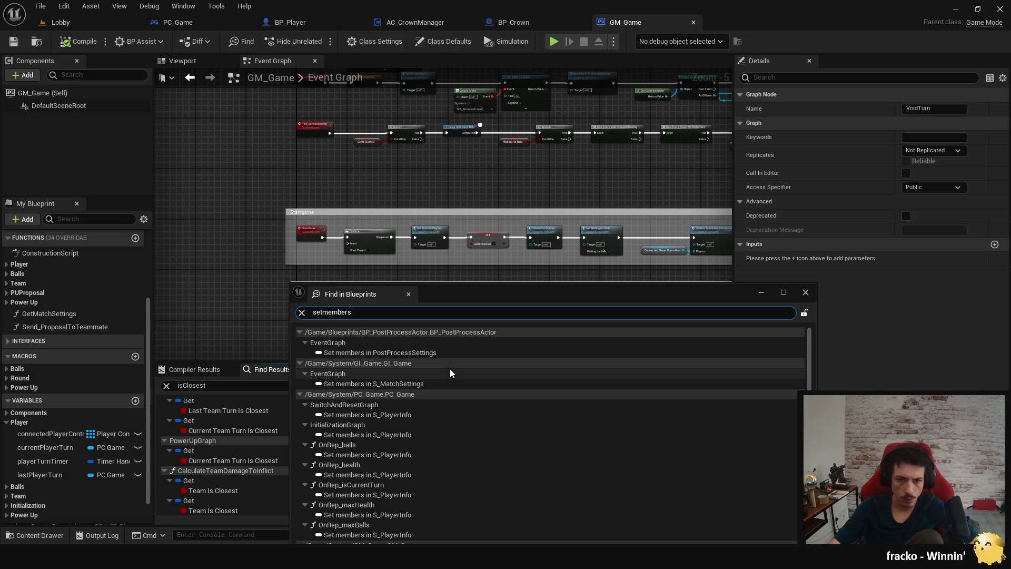
scroll(490, 392, "down", 1)
Step: Open PC_Game's Set members nodes in SwitchAndResetGraph, InitializationGraph and the five OnRep functions
double_click(442, 383)
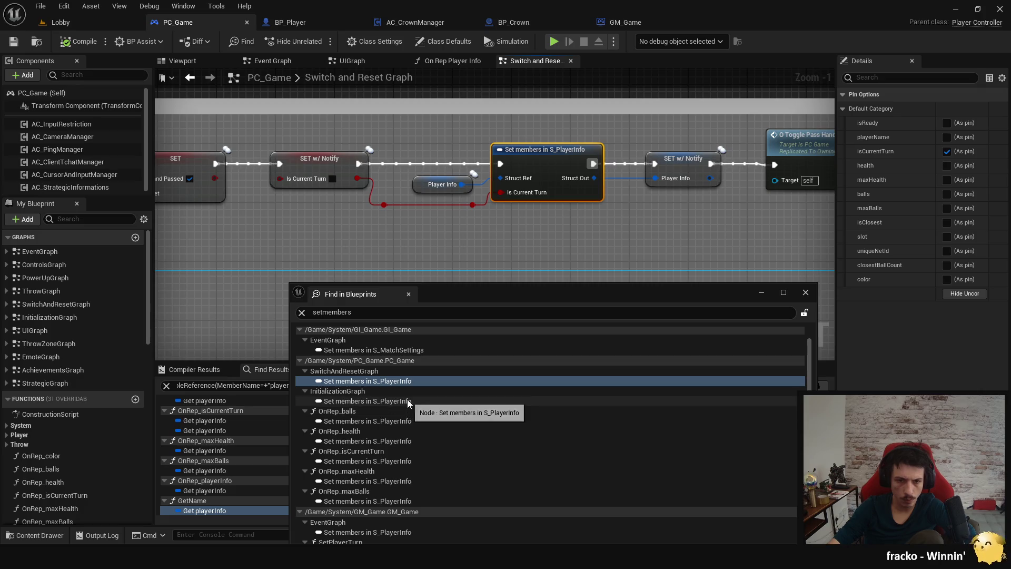
double_click(406, 401)
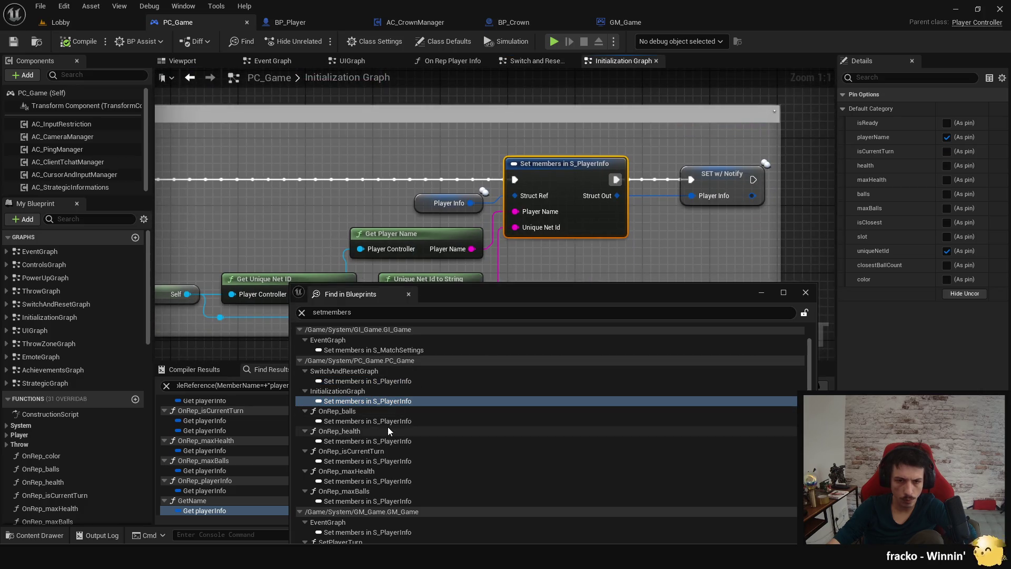
double_click(390, 421)
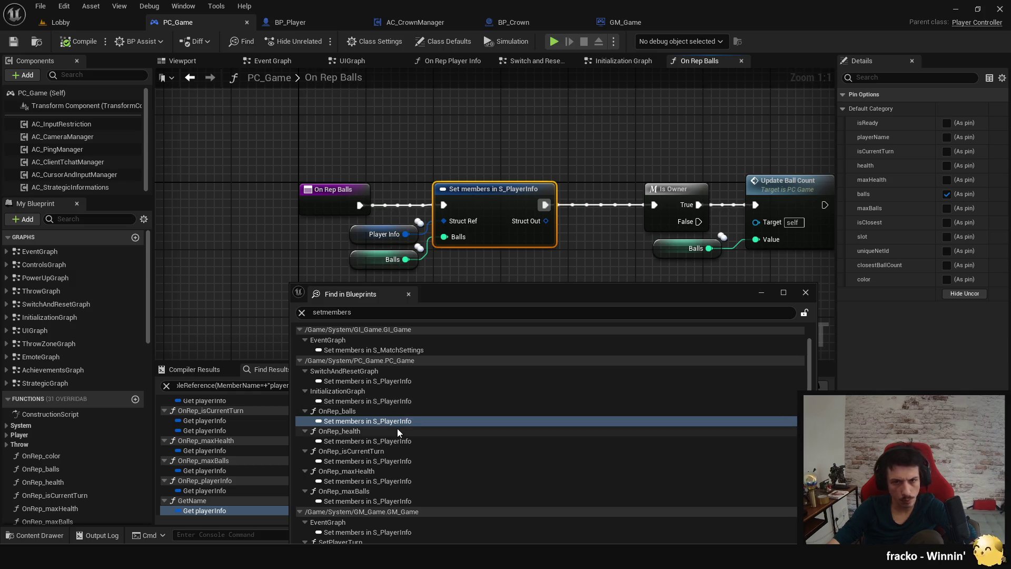
double_click(387, 441)
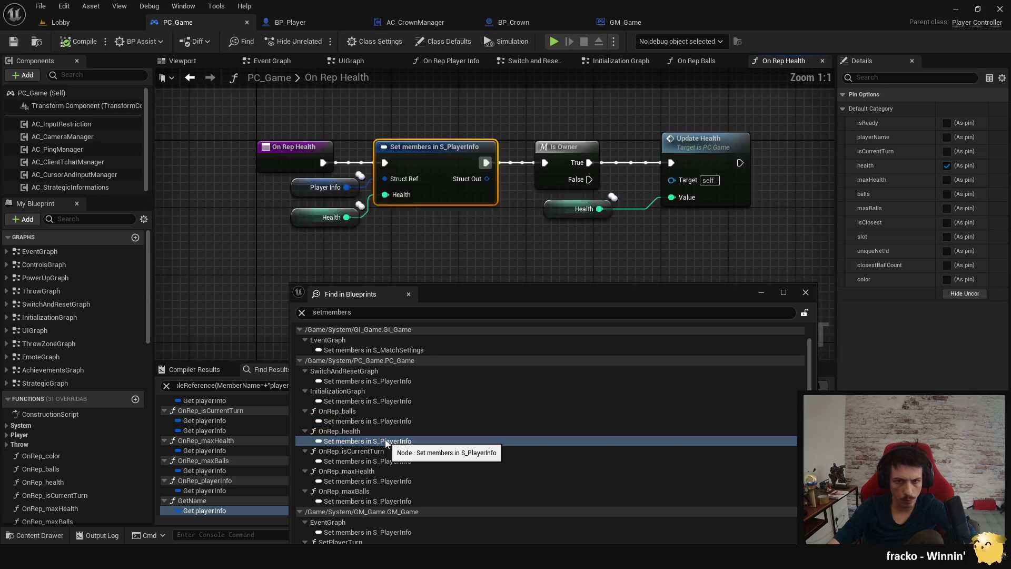
double_click(382, 462)
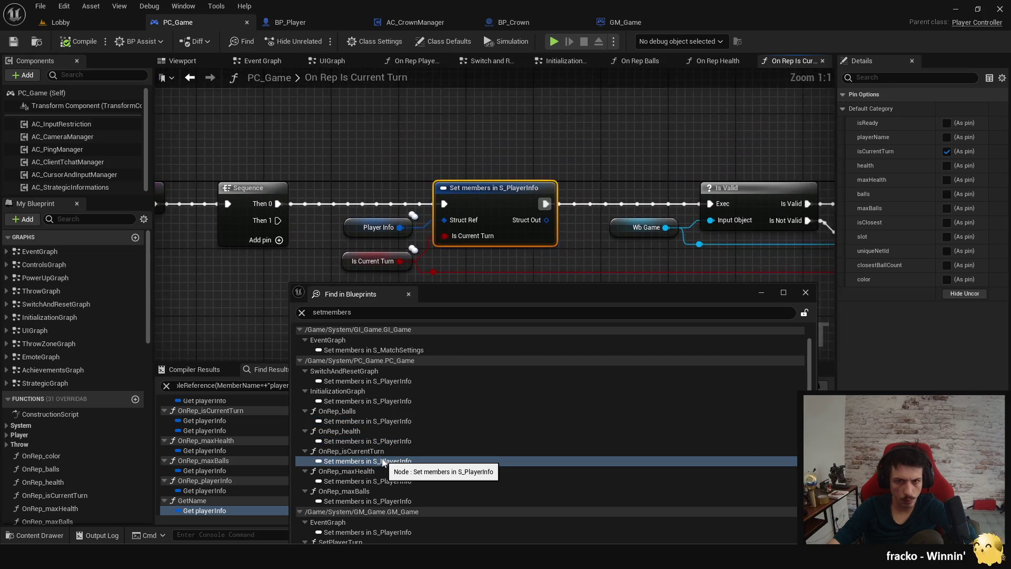
double_click(381, 482)
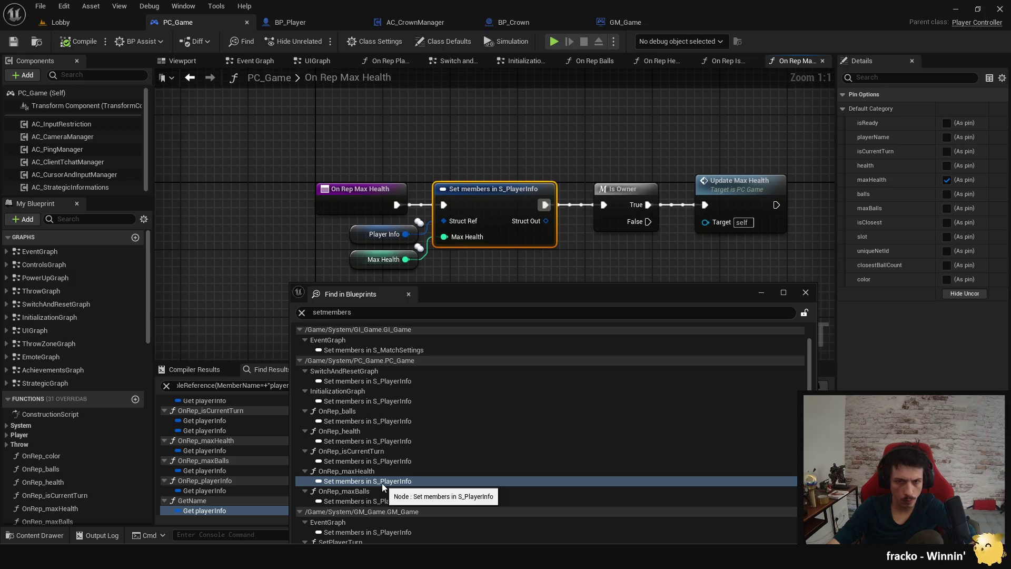
double_click(391, 502)
Step: Open GM_Game's Set members nodes in Event Graph, SetPlayerTurn, AddToTeam and FindAndRemovePlayerFromTeam
scroll(400, 471, "down", 2)
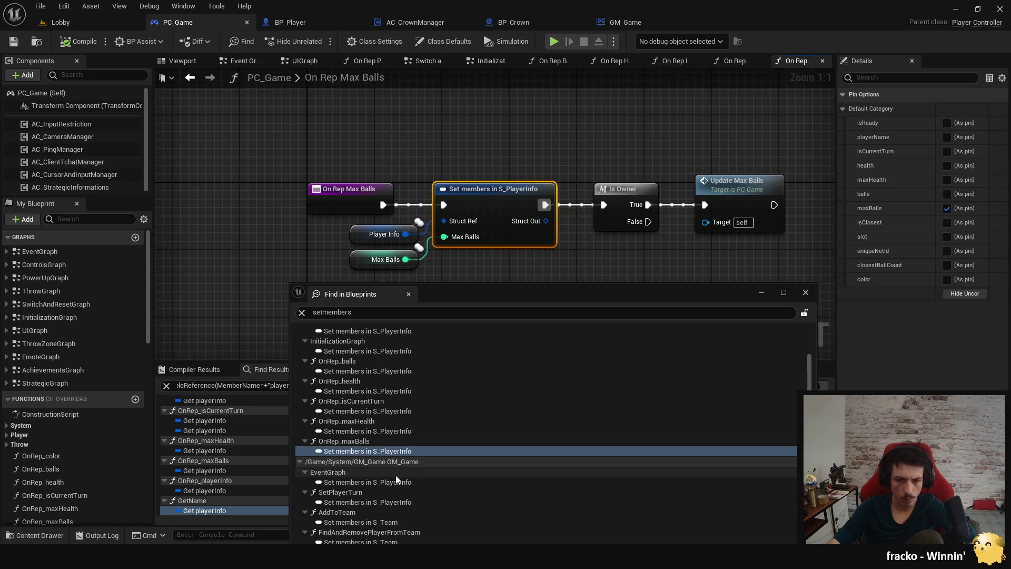
left_click(393, 482)
double_click(393, 482)
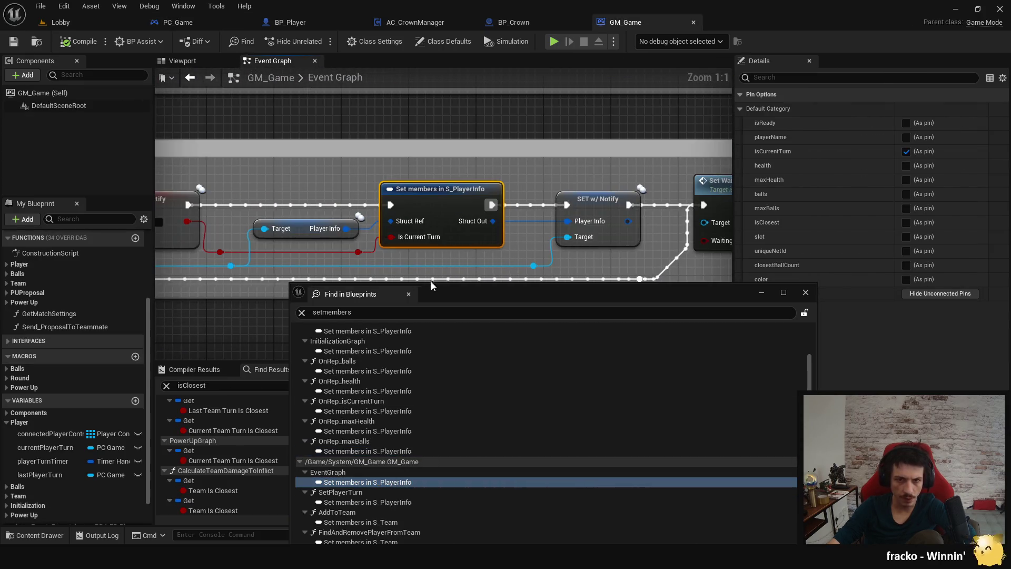
scroll(383, 500, "down", 1)
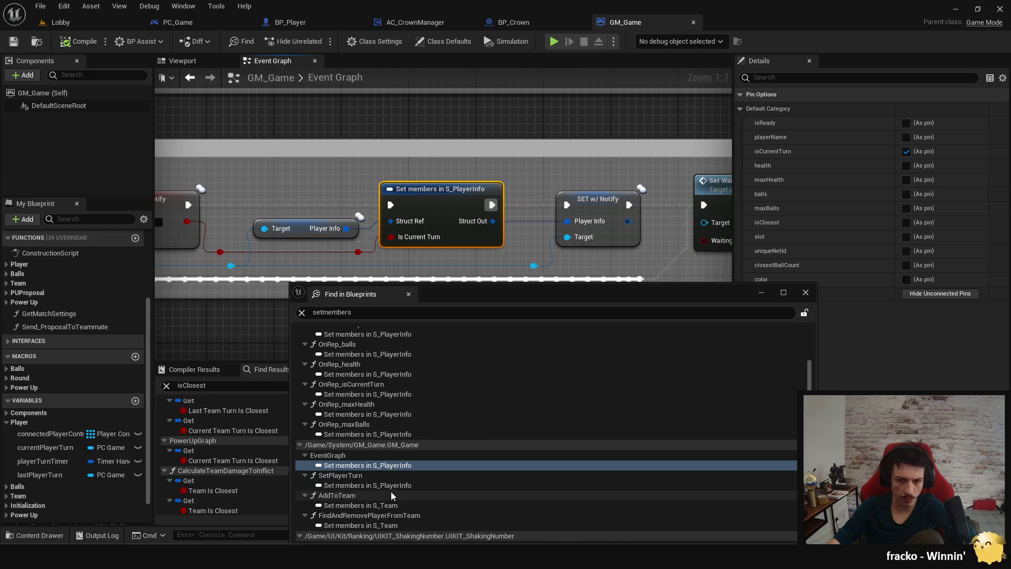
double_click(391, 490)
scroll(405, 480, "down", 2)
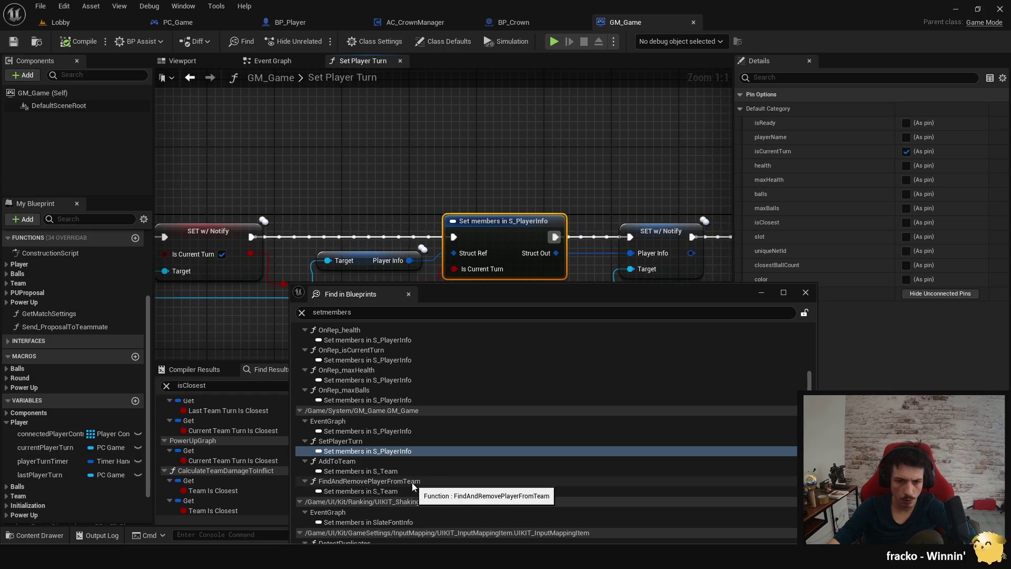
double_click(409, 474)
scroll(409, 474, "down", 2)
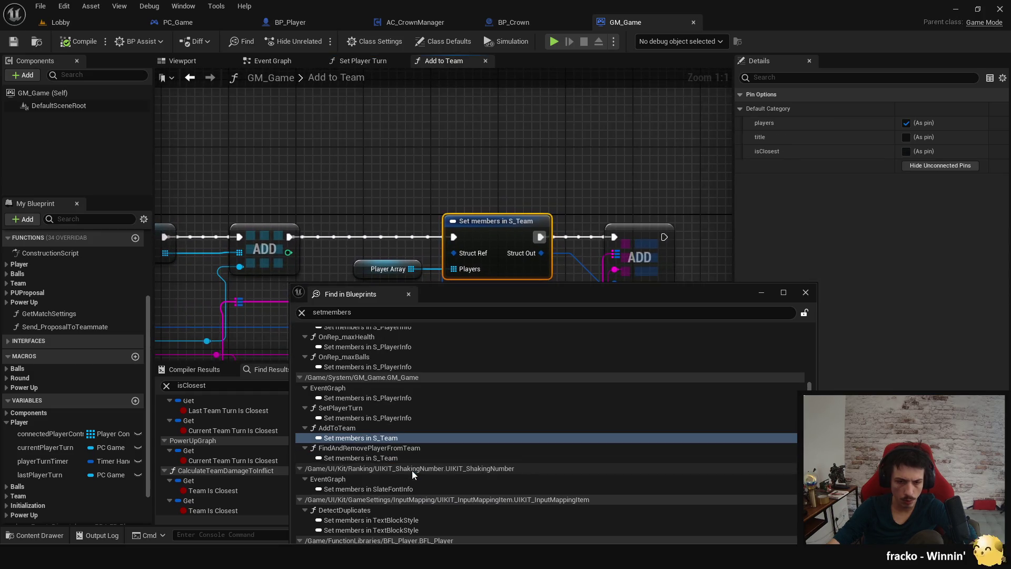
double_click(389, 459)
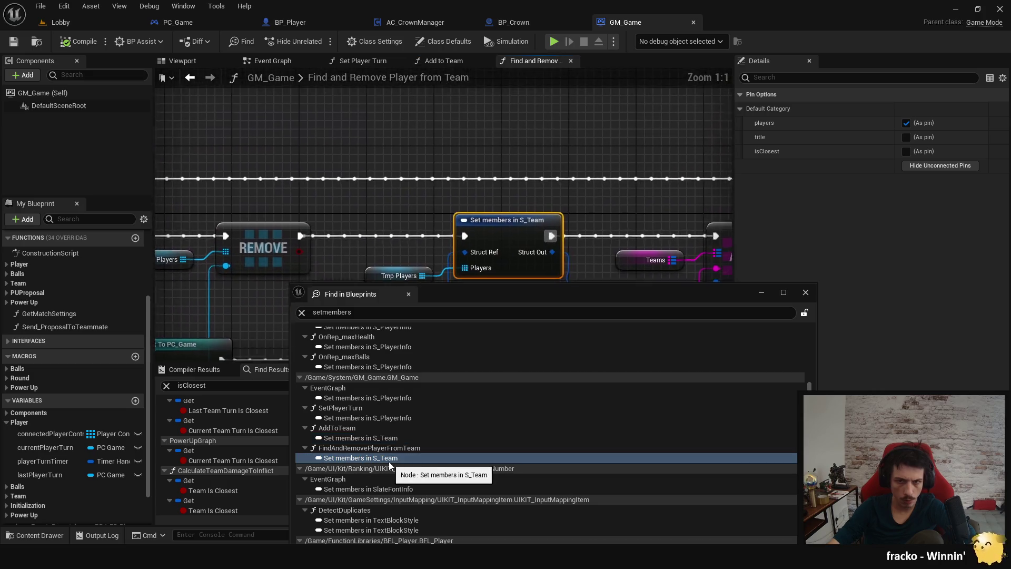
Step: Open the first Set members node in BFL_Player's Update Players Ranking Infos
scroll(393, 450, "down", 1)
scroll(393, 450, "down", 2)
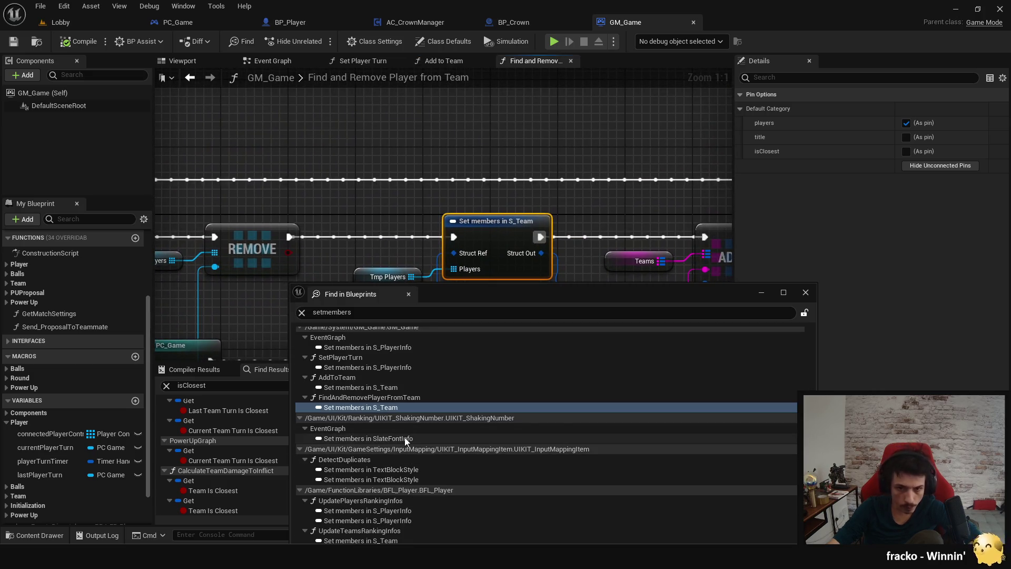
scroll(404, 437, "down", 5)
scroll(406, 436, "down", 3)
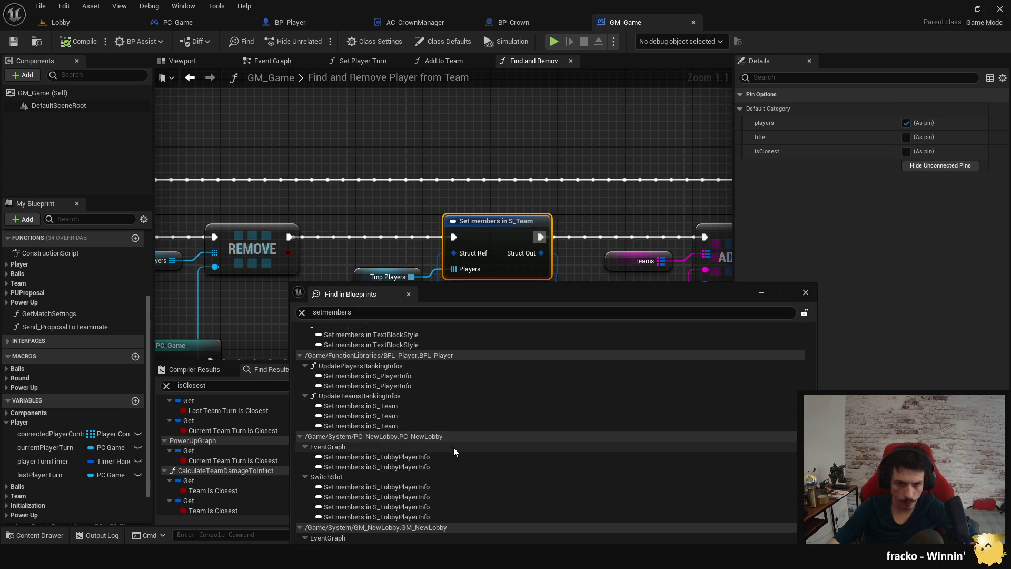
left_click(375, 375)
double_click(375, 376)
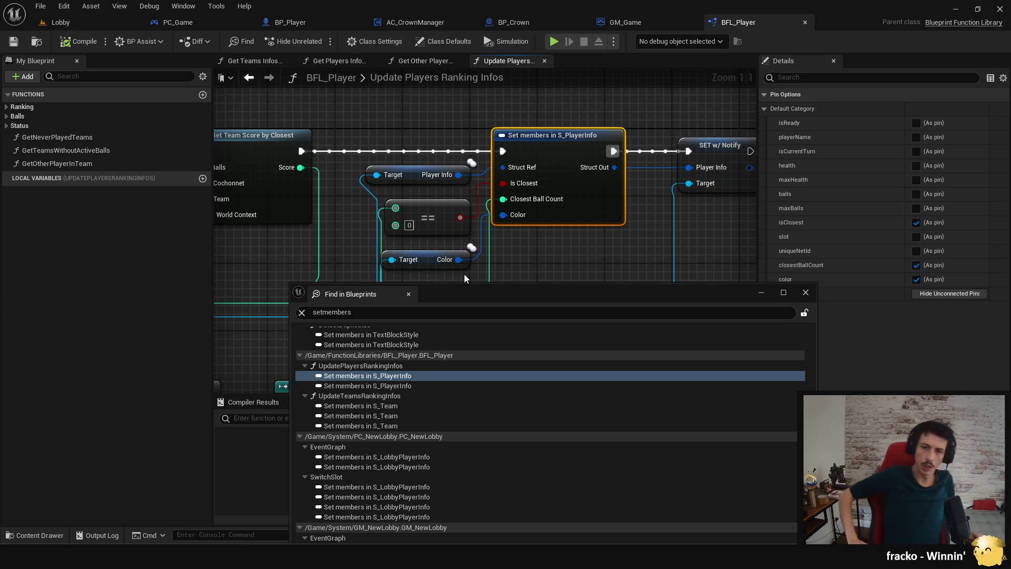
Step: Jump to the second Set members node in Update Players Ranking Infos and close Find in Blueprints
double_click(431, 385)
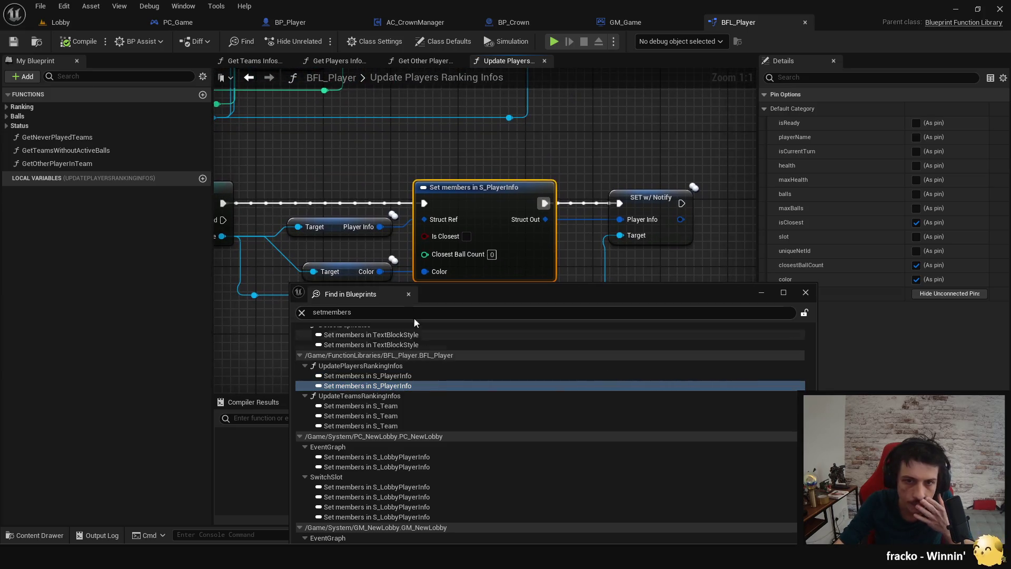
left_click(806, 292)
scroll(632, 284, "down", 2)
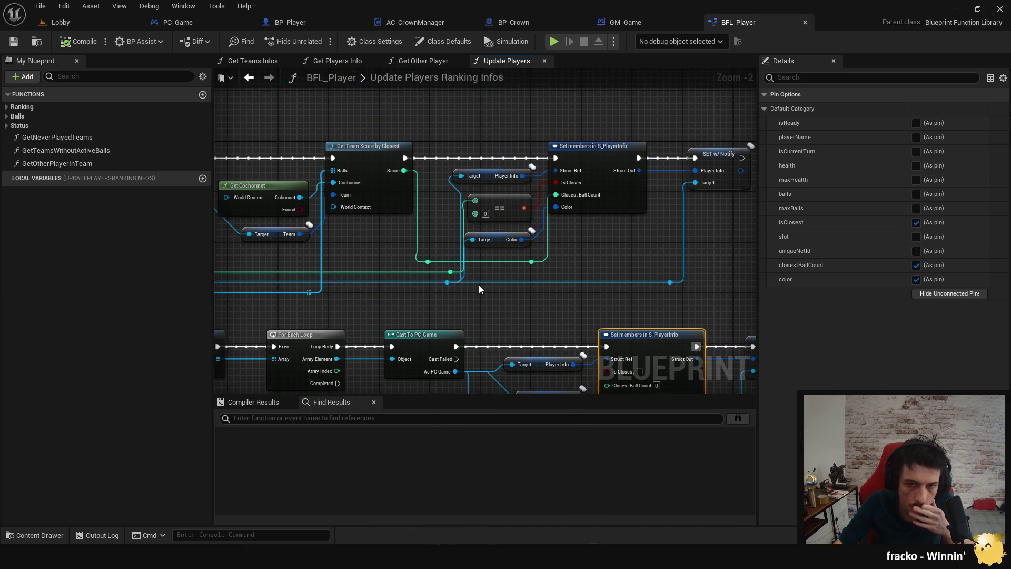
Step: Pan the ranking function past Get Balls Ranked by Closest to the Update Players Ranking Infos entry node
mouse_move(382, 298)
left_mouse_down()
mouse_move(495, 312)
mouse_move(462, 286)
mouse_move(490, 301)
mouse_move(711, 292)
mouse_move(550, 296)
left_mouse_up()
right_click(495, 313)
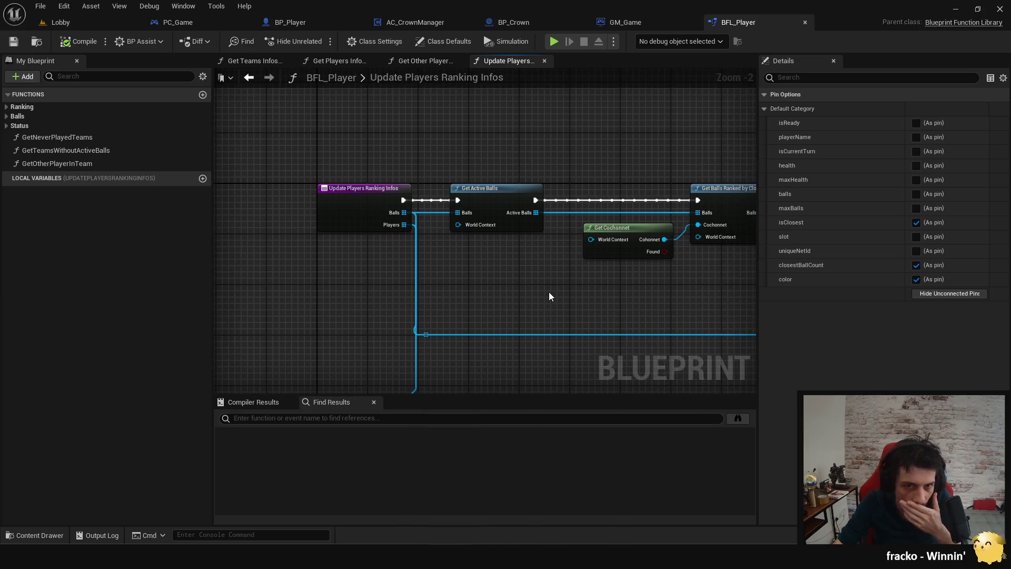
mouse_move(497, 232)
left_mouse_down()
mouse_move(511, 268)
mouse_move(418, 255)
mouse_move(431, 248)
mouse_move(237, 248)
mouse_move(438, 265)
mouse_move(355, 270)
left_mouse_up()
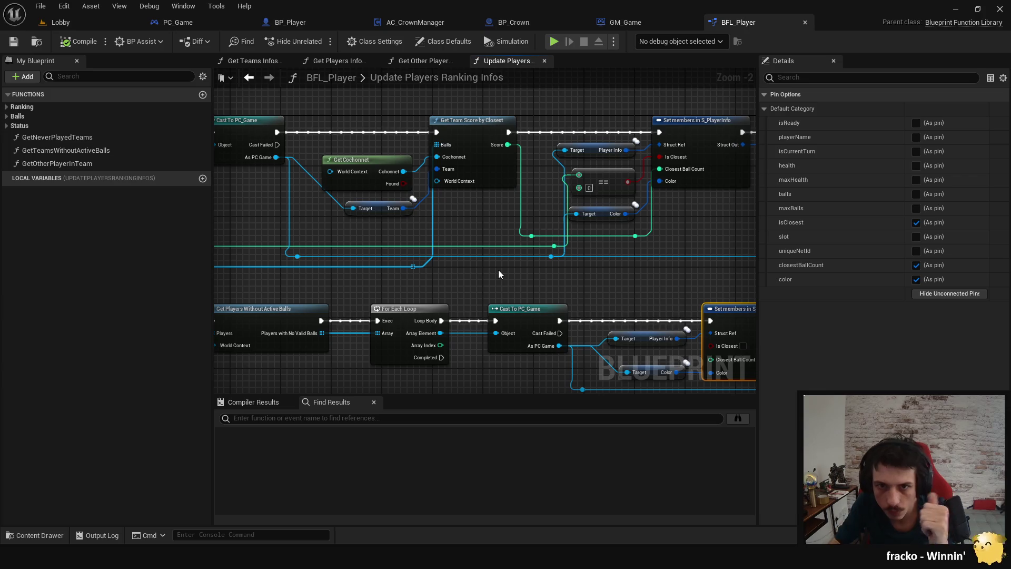
mouse_move(499, 270)
left_mouse_down()
mouse_move(424, 209)
mouse_move(302, 169)
mouse_move(466, 215)
left_mouse_up()
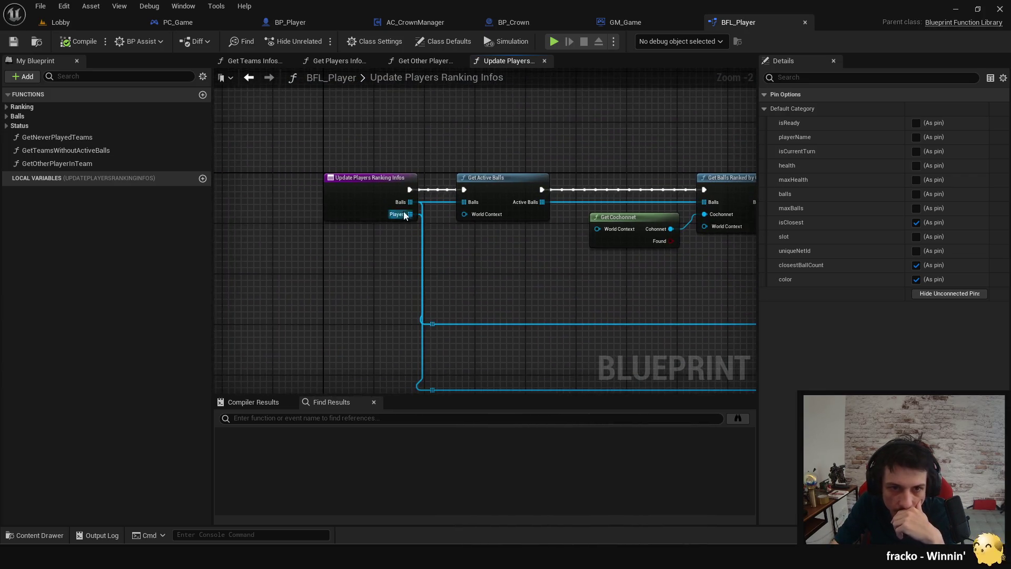
right_click(375, 198)
Step: Search all blueprints for Update Players Ranking Infos and open its call in GM_Game's UIGraph
left_click(428, 297)
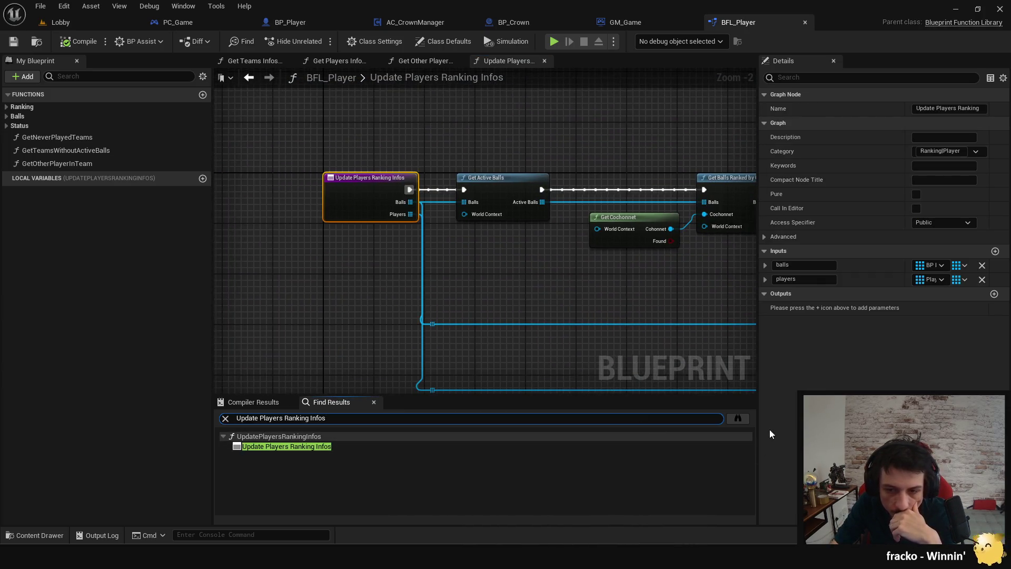
left_click(748, 419)
left_click(412, 354)
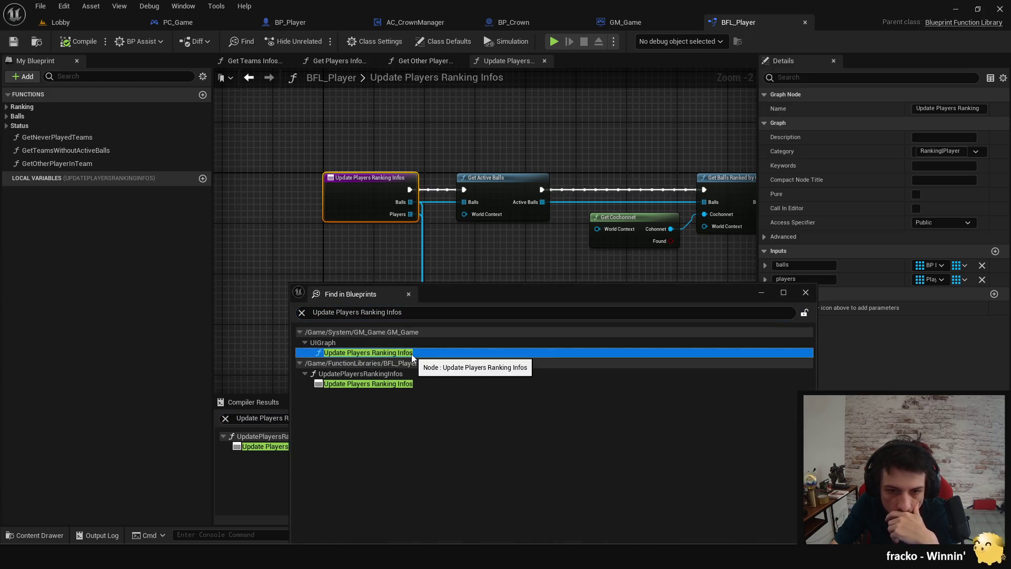
double_click(412, 354)
Step: Find references to the UpdateRankings custom event in GM_Game
mouse_move(370, 297)
left_mouse_down()
mouse_move(576, 301)
mouse_move(452, 284)
left_mouse_up()
scroll(316, 211, "down", 1)
left_click(315, 214)
right_click(314, 214)
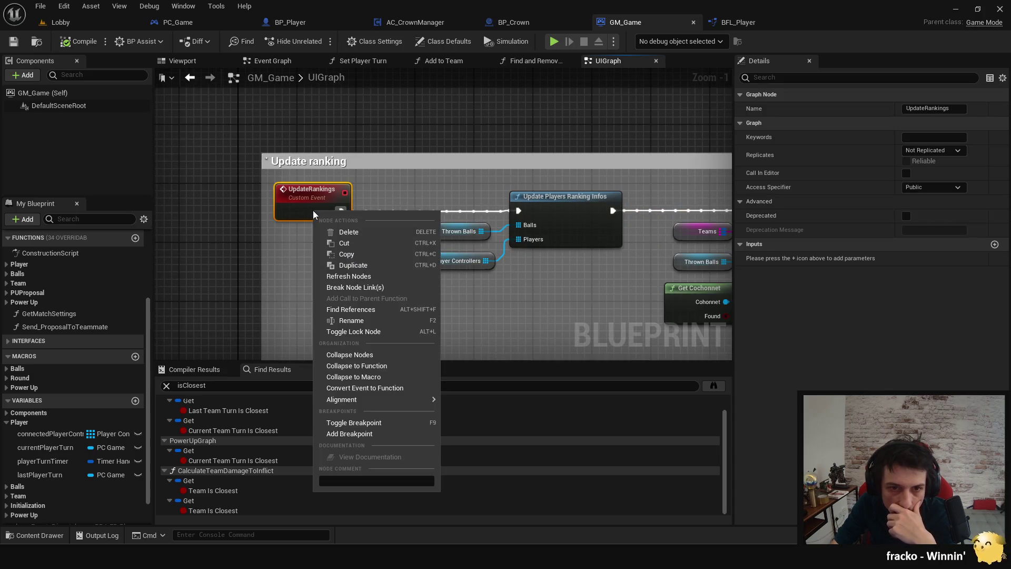
left_click(380, 315)
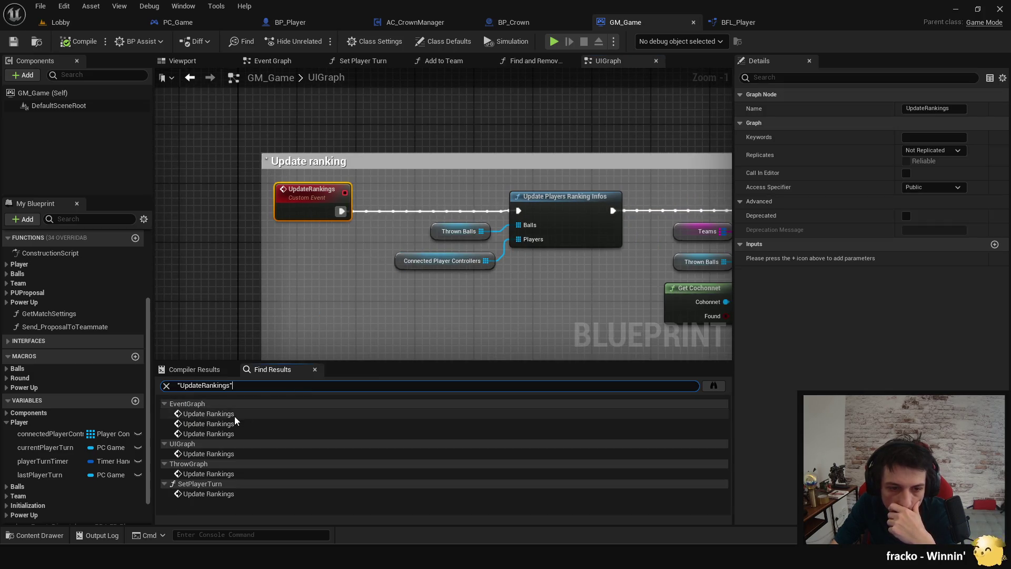
Step: Visit the three UpdateRankings calls in the Event Graph, including the EndRound flow
left_click(232, 414)
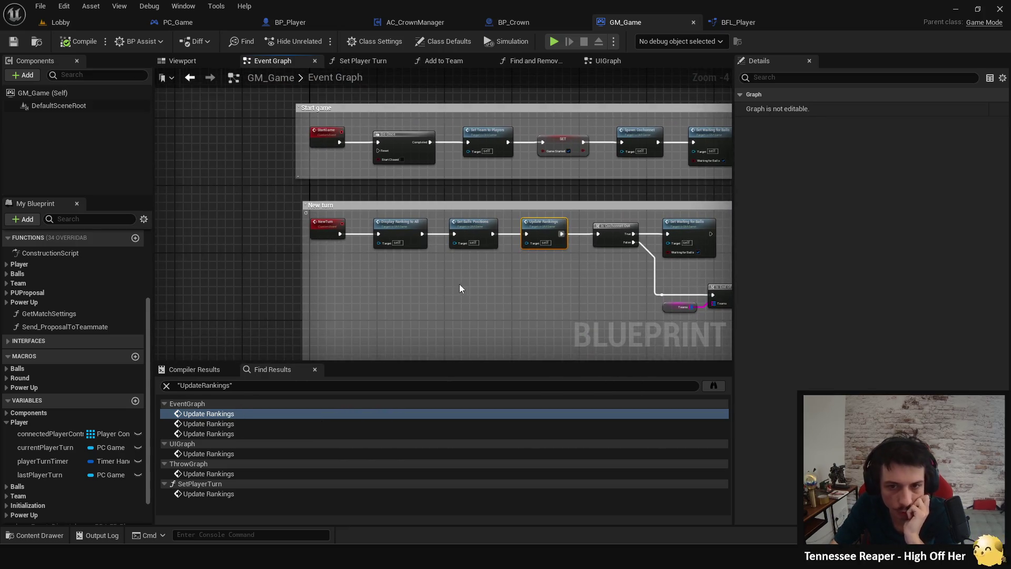
left_click(244, 424)
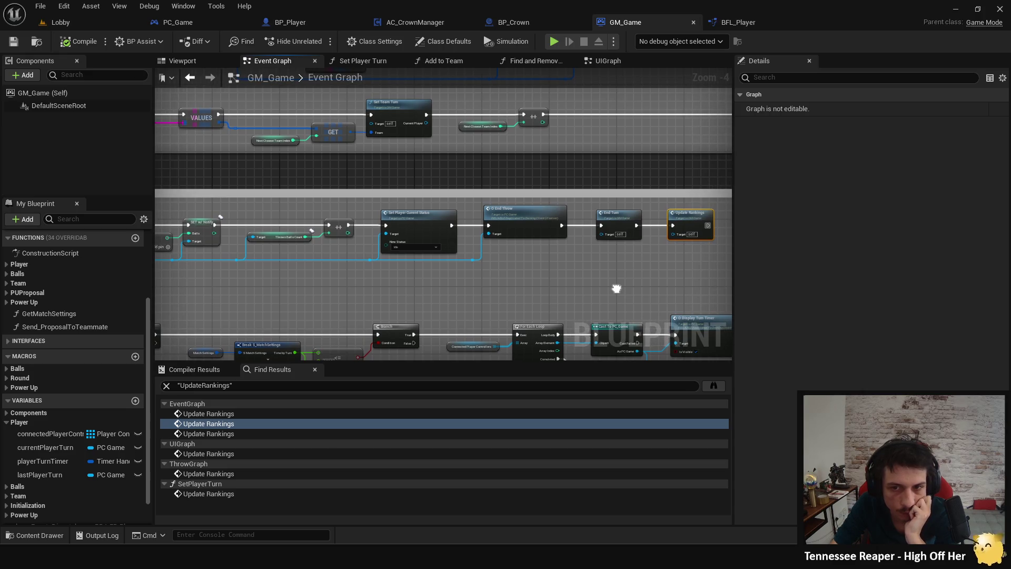
left_click_drag(616, 288, 498, 300)
left_click(246, 435)
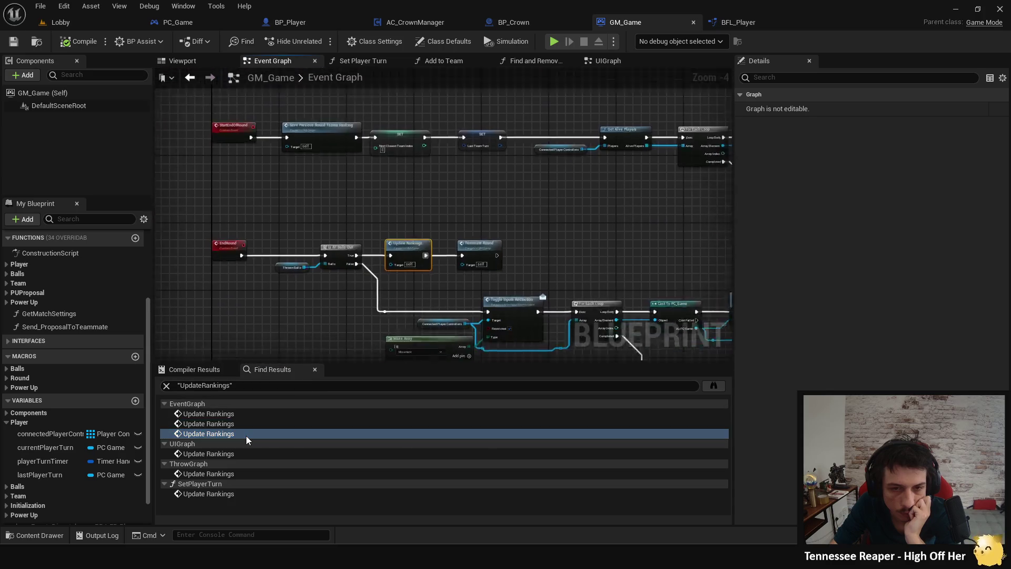
scroll(267, 320, "down", 2)
left_click_drag(266, 320, 400, 318)
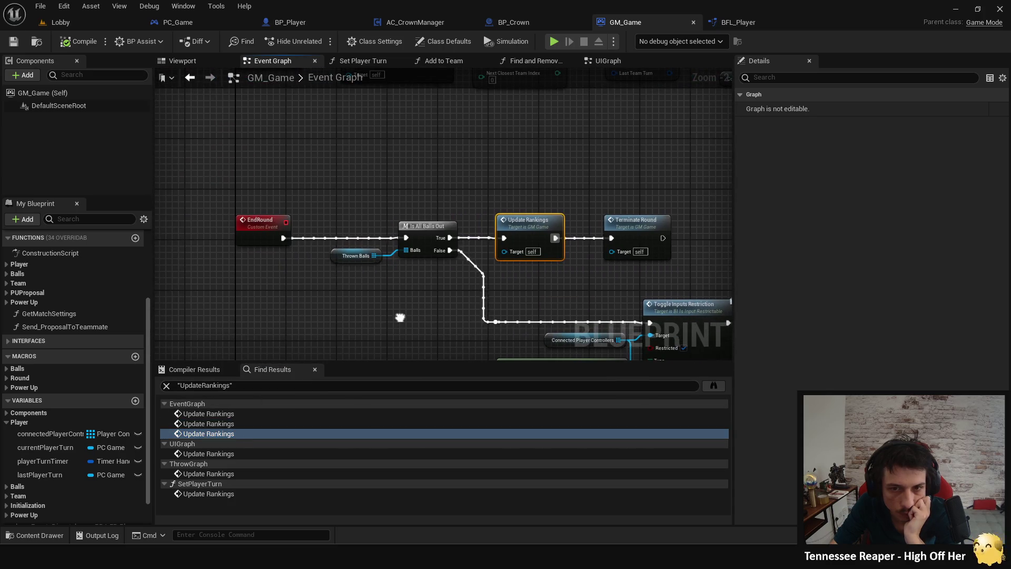
Step: Follow UpdateRankings in UIGraph through the loop and cast into PC_Game's Update Team Ranking event
double_click(528, 233)
left_click_drag(463, 305, 300, 270)
scroll(373, 282, "down", 2)
mouse_move(373, 282)
left_mouse_down()
mouse_move(361, 269)
mouse_move(406, 282)
mouse_move(289, 280)
left_mouse_up()
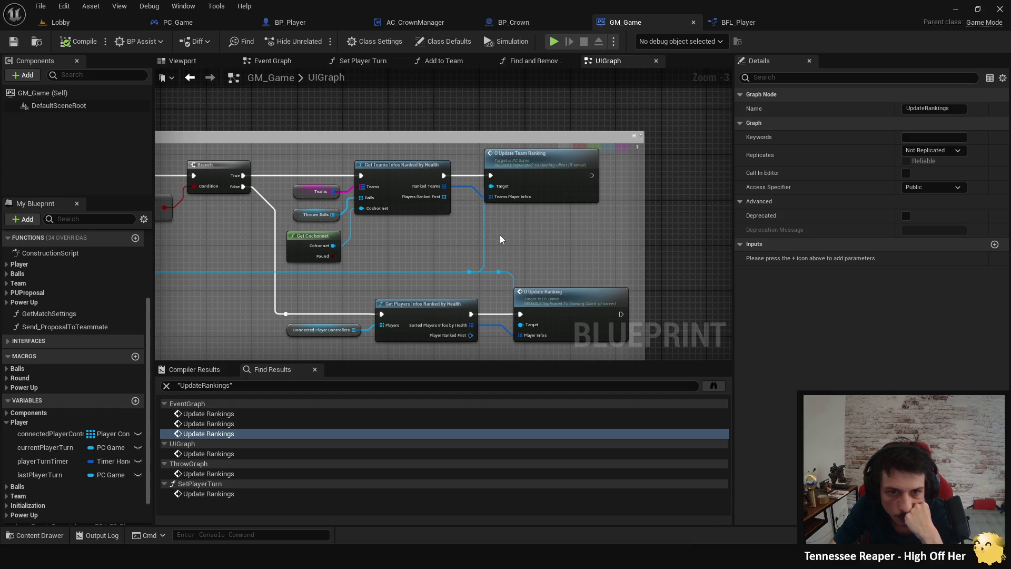
double_click(532, 163)
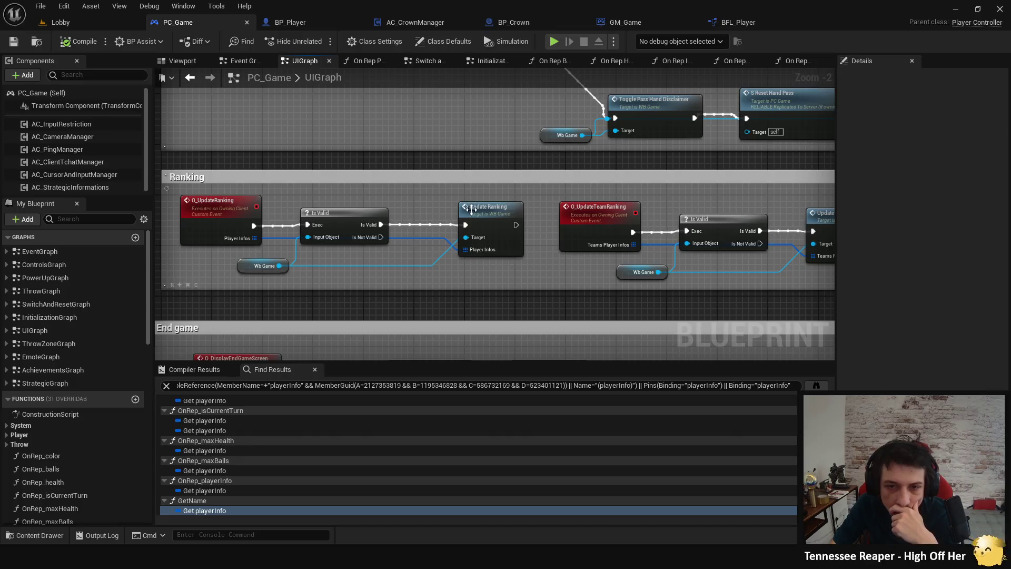
Step: Check WB_Game's Update Ranking event, close WB_Game and return to PC_Game's Ranking section
double_click(471, 209)
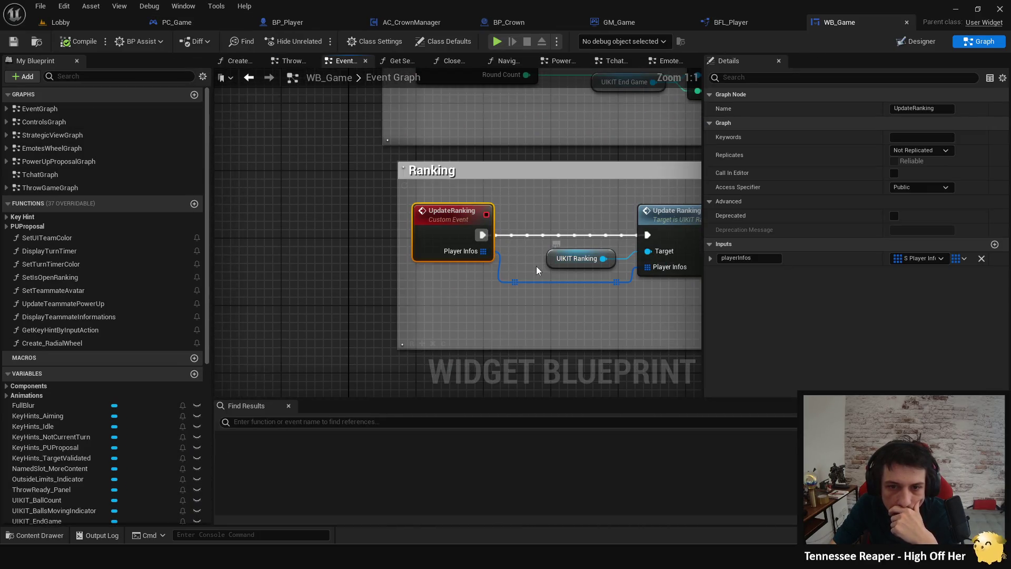
scroll(338, 300, "down", 2)
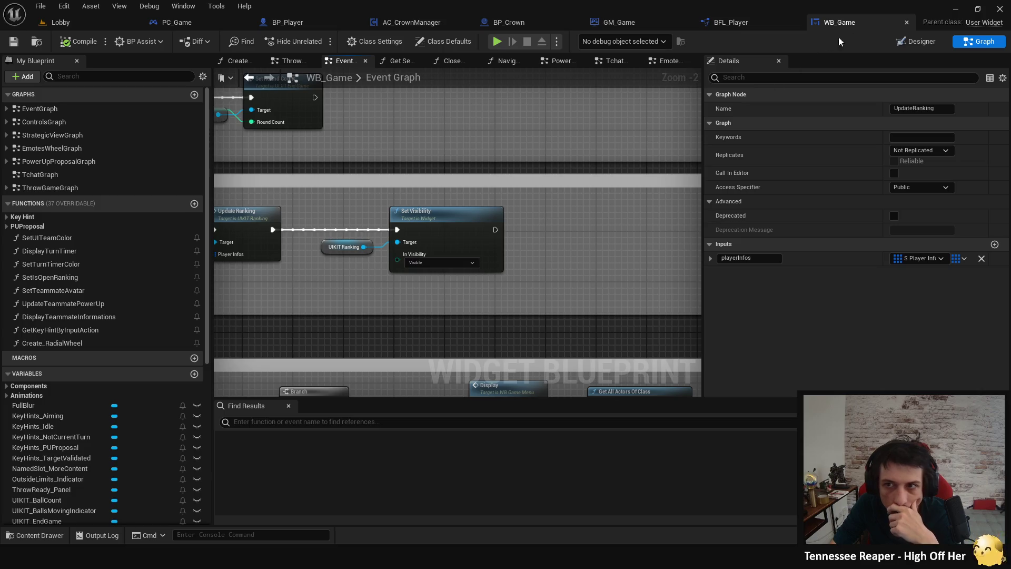
left_click(906, 25)
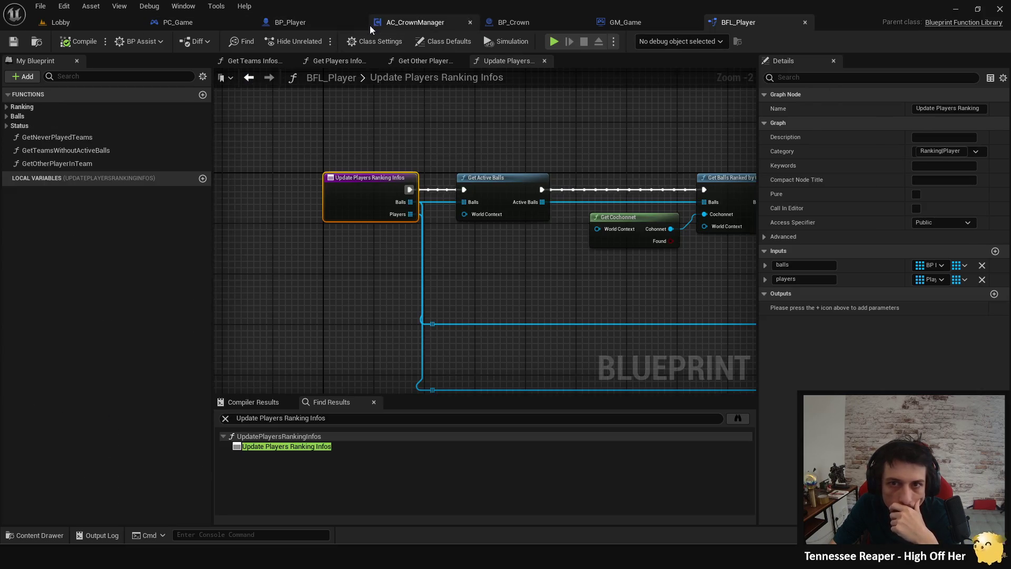
left_click(216, 19)
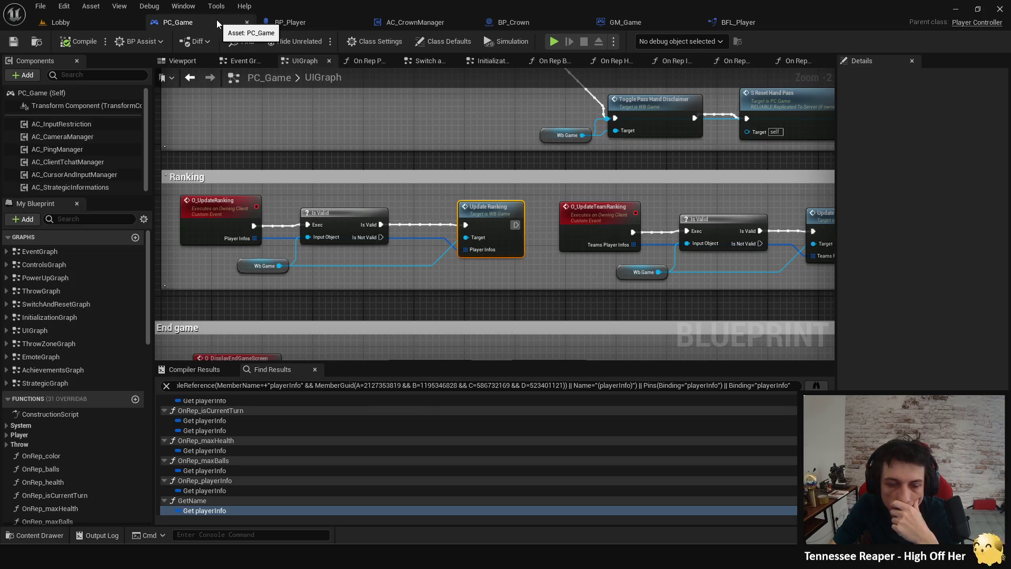
mouse_move(538, 261)
left_mouse_down()
mouse_move(419, 281)
mouse_move(549, 283)
left_mouse_up()
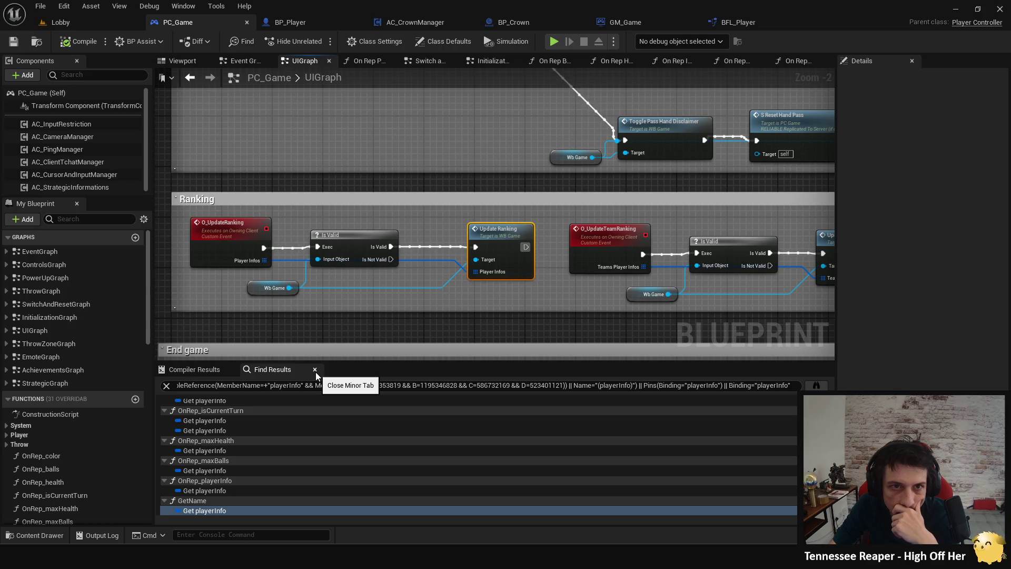
Step: Search PC_Game's references for 'crown', then clear the search query
left_click(290, 385)
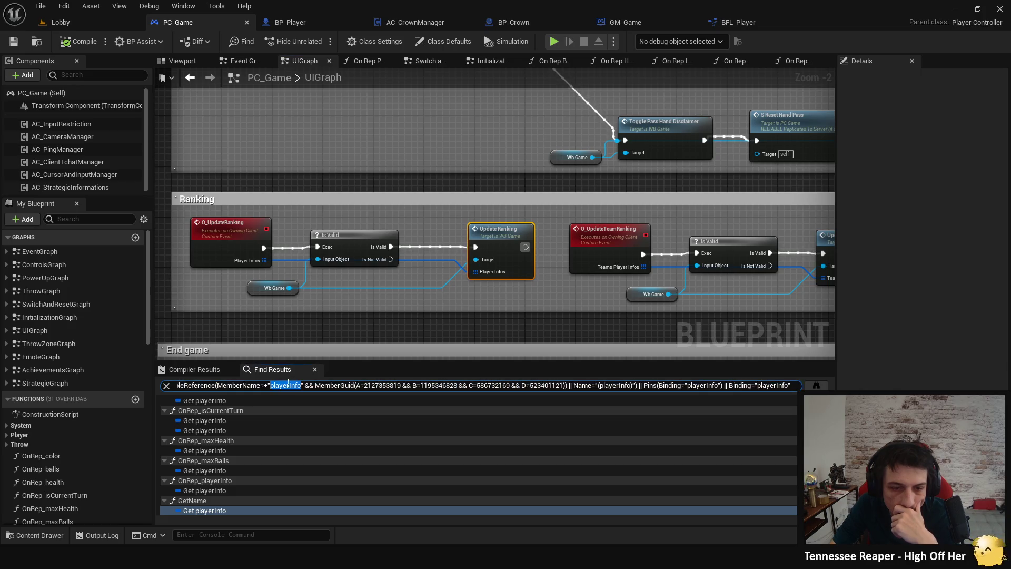
double_click(289, 385)
left_click(289, 385)
key("ctrl+a")
type("crown")
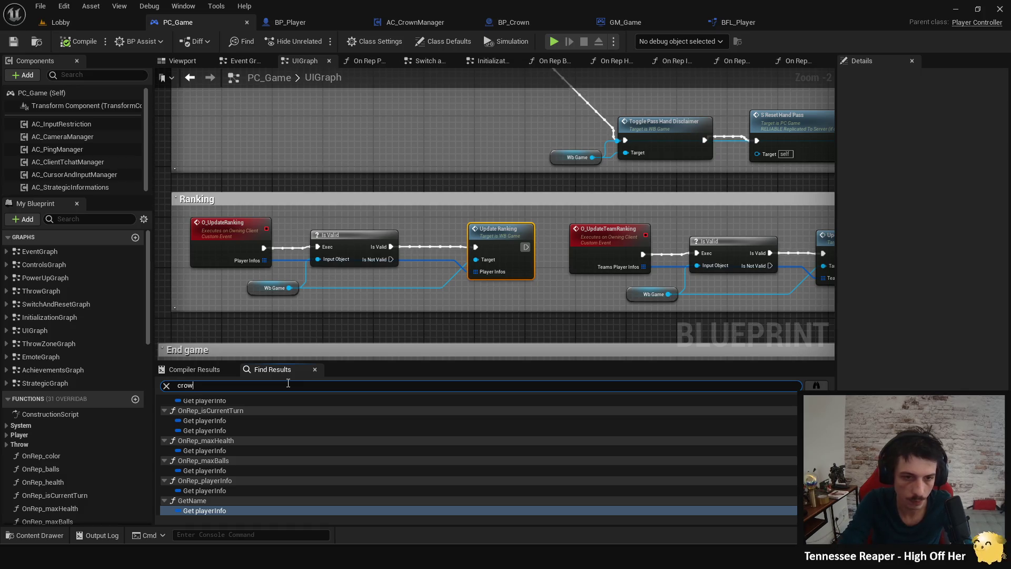
key("Return")
double_click(288, 385)
key("BackSpace")
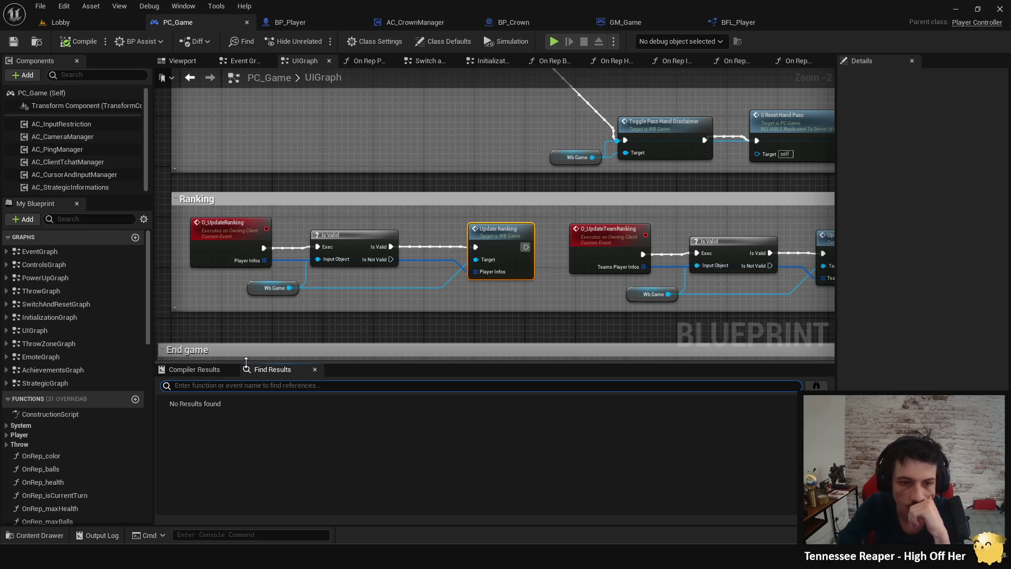
left_click(432, 216)
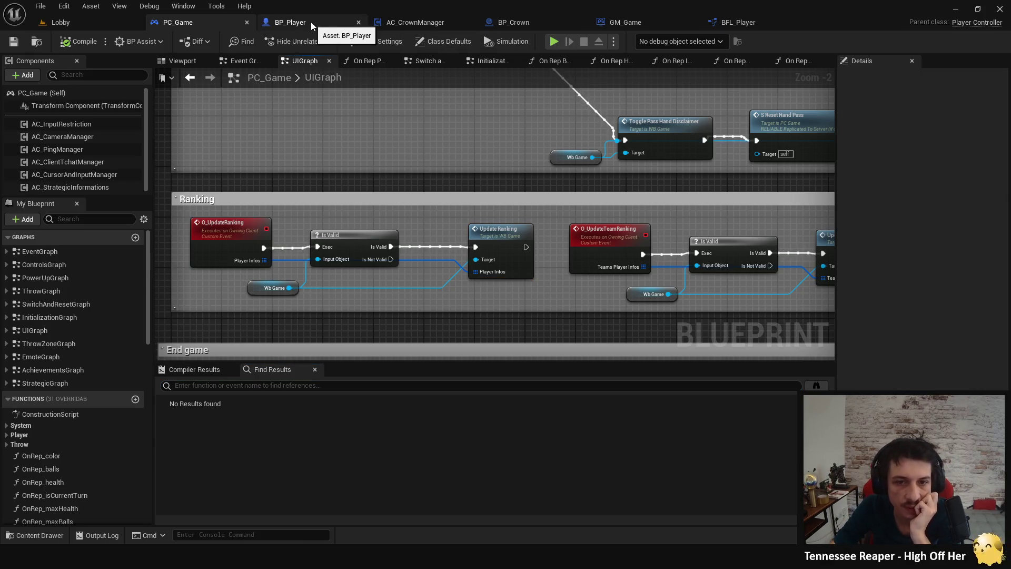
Step: Select BP_Player's Update Over Head Player Informations function
left_click(311, 22)
mouse_move(343, 152)
left_mouse_down()
mouse_move(32, 156)
mouse_move(732, 168)
left_mouse_up()
left_click(318, 255)
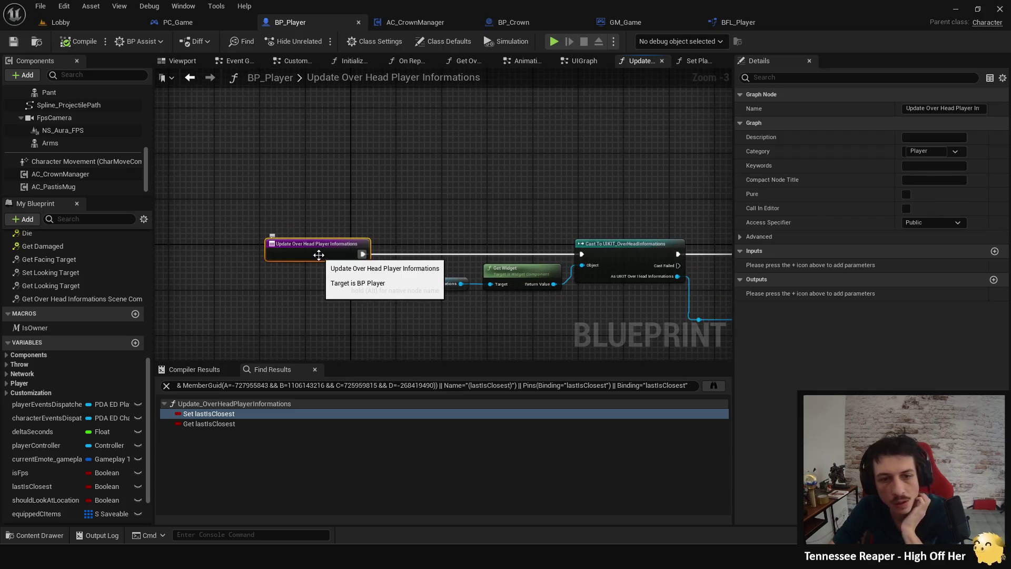
Step: Find references to Quick Display Crown and jump to the QuickDisplay_Crown event in Animation Graph
mouse_move(606, 200)
left_mouse_down()
mouse_move(384, 199)
mouse_move(458, 211)
left_mouse_up()
right_click(594, 240)
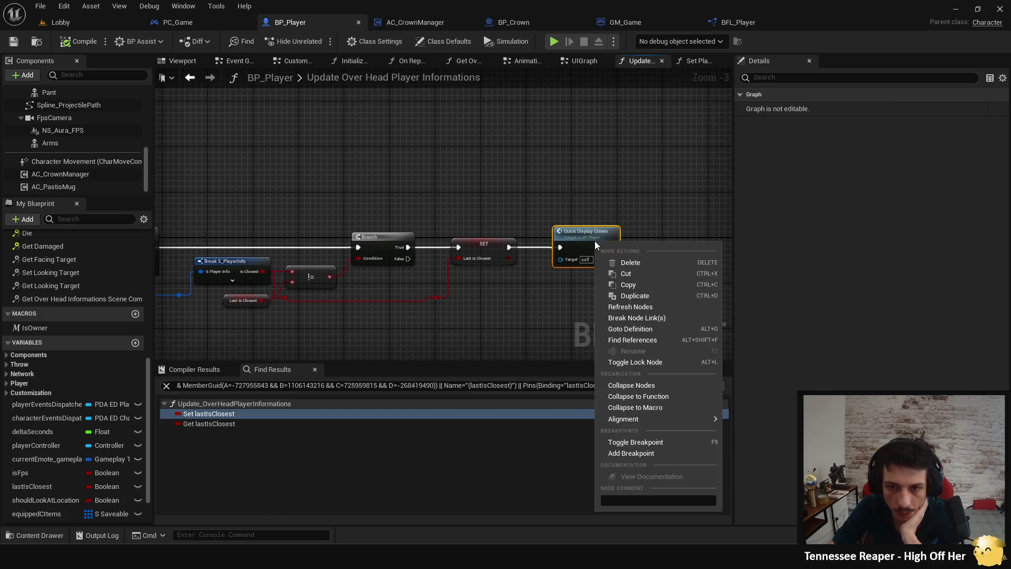
left_click(640, 337)
double_click(236, 416)
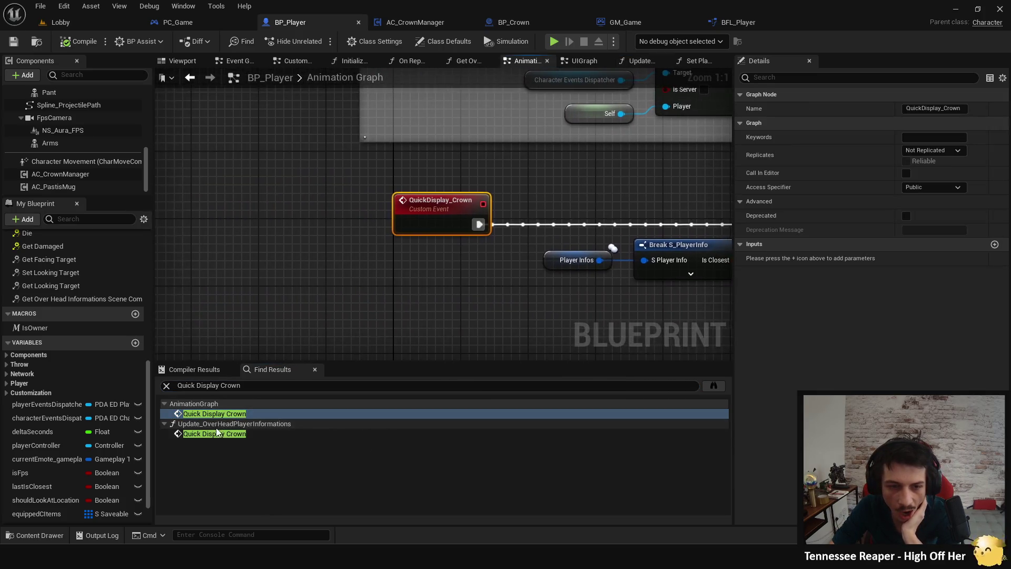
scroll(217, 283, "down", 3)
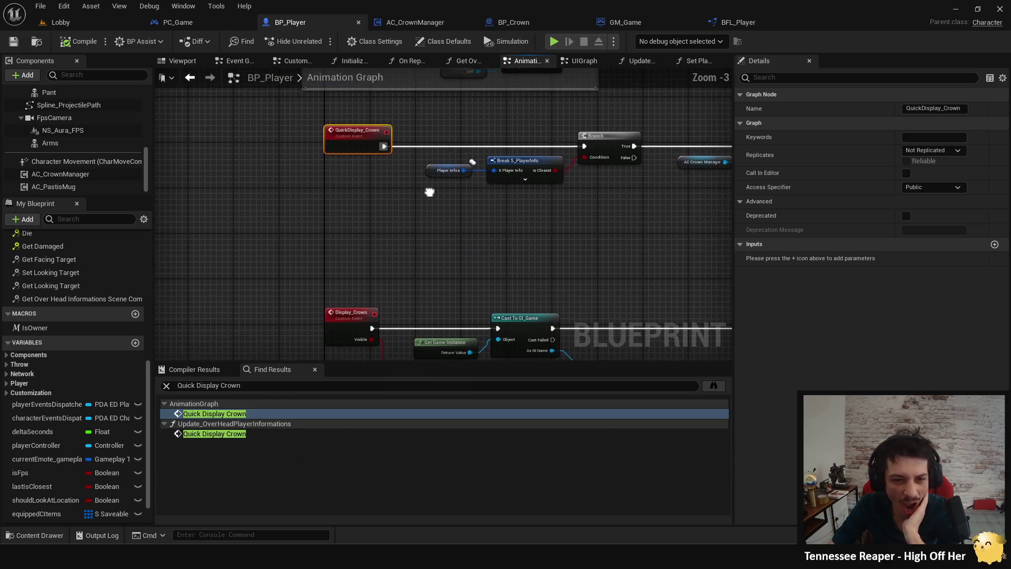
left_click(352, 270)
Step: Find references to the Display_Crown event and jump to its call in UIGraph
left_click(339, 328)
right_click(343, 329)
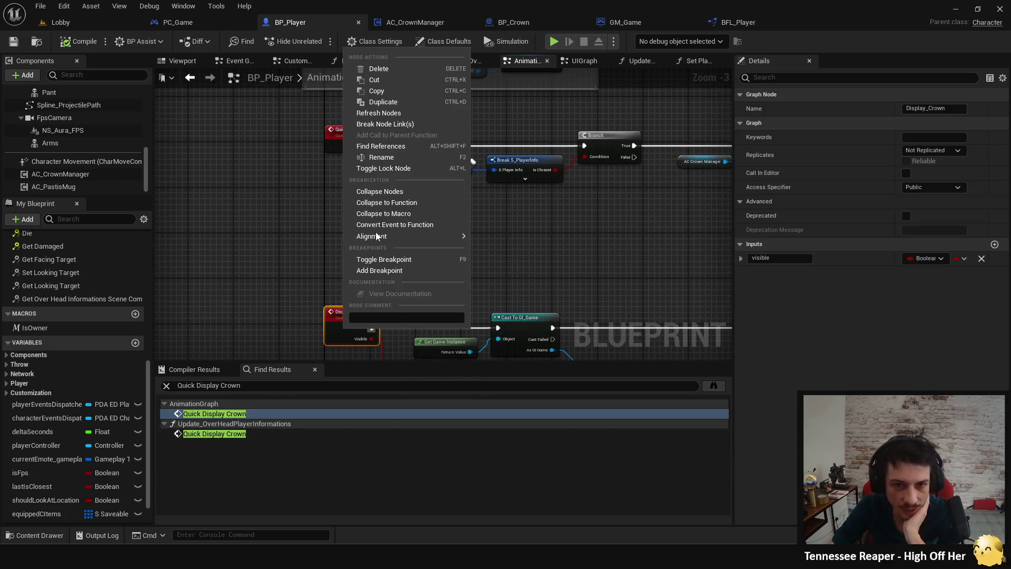
left_click(386, 154)
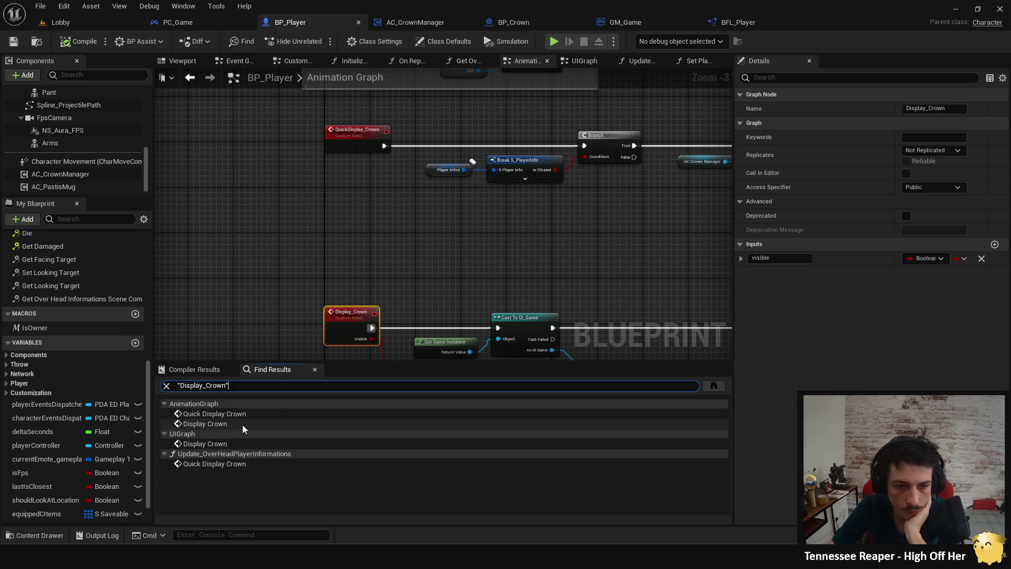
double_click(243, 424)
double_click(225, 442)
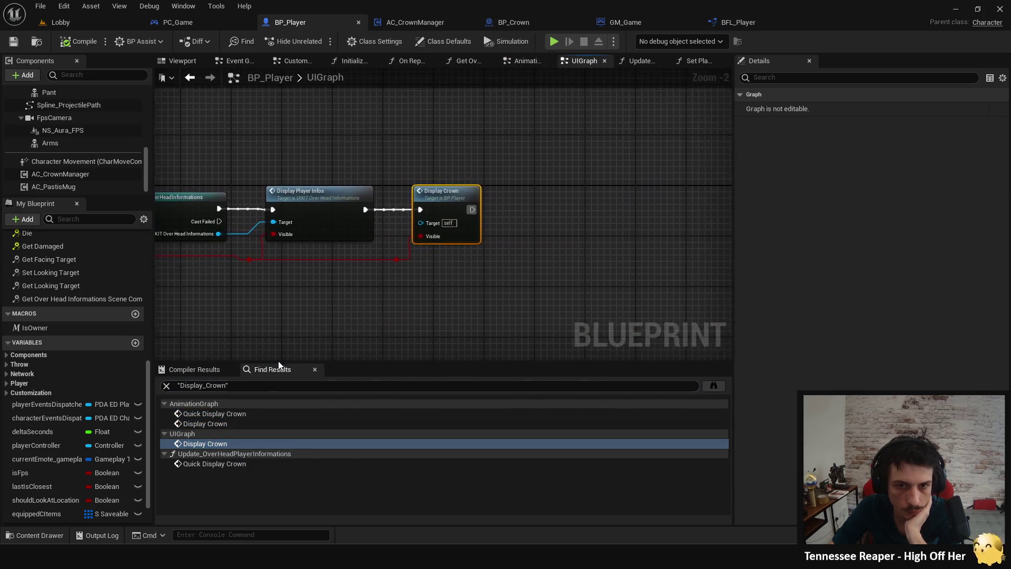
scroll(531, 301, "down", 6)
scroll(305, 244, "up", 3)
Step: Search all blueprints for Display_OverHeadInformations, open PC_Game's call, then close the results
left_click(286, 255)
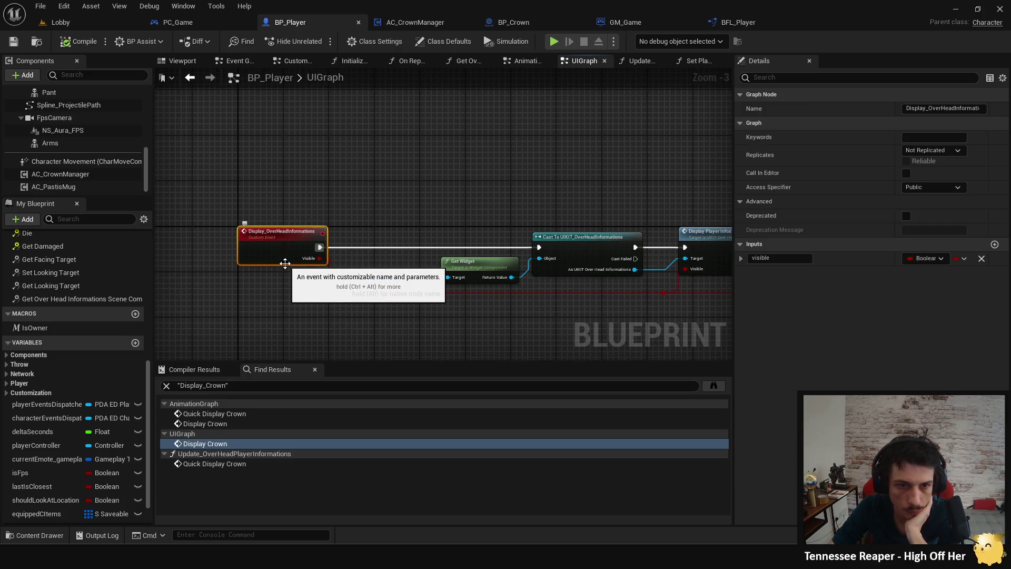
right_click(284, 254)
left_click(327, 353)
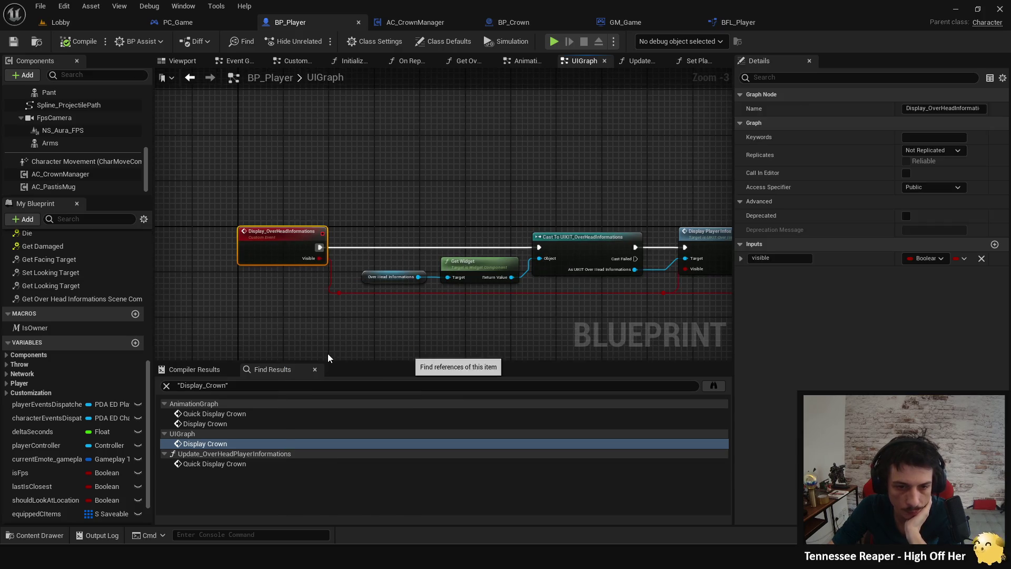
left_click(717, 385)
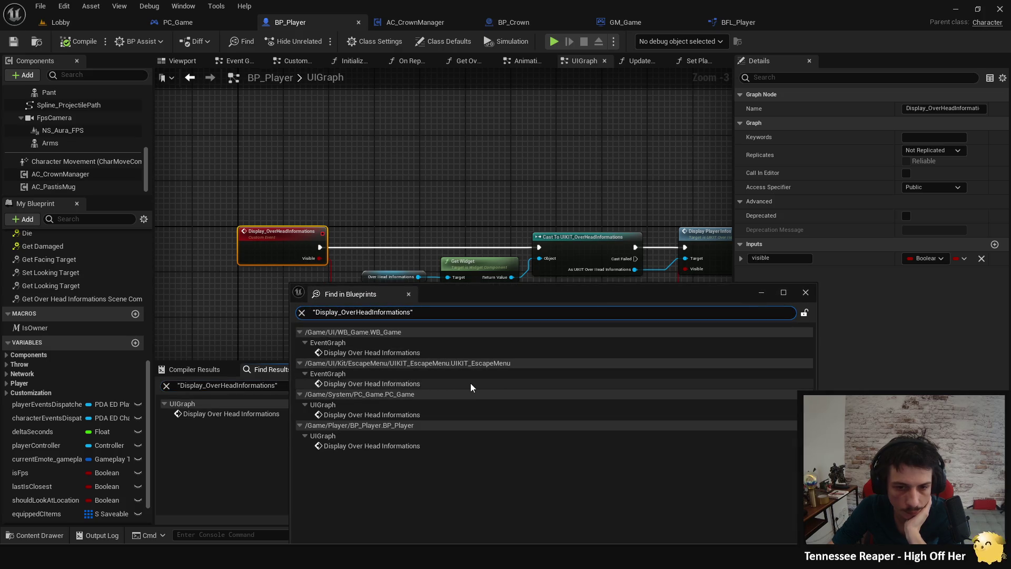
double_click(413, 416)
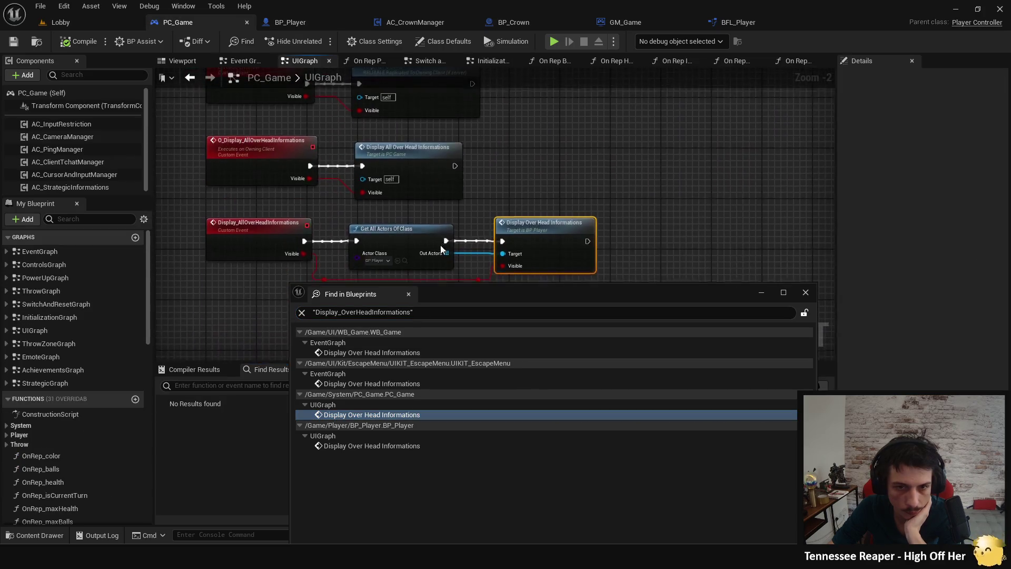
left_click_drag(545, 115, 584, 155)
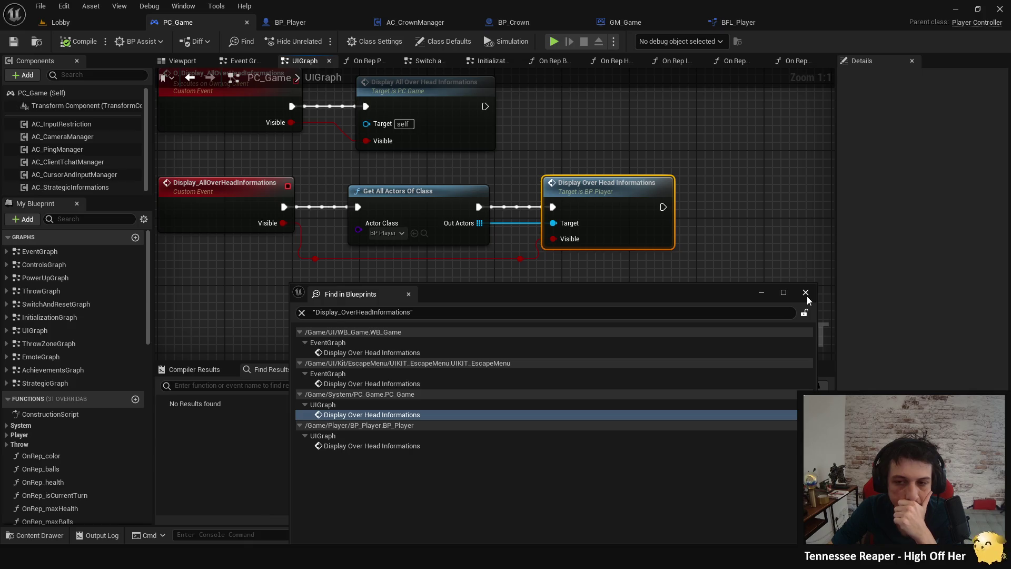
left_click(805, 293)
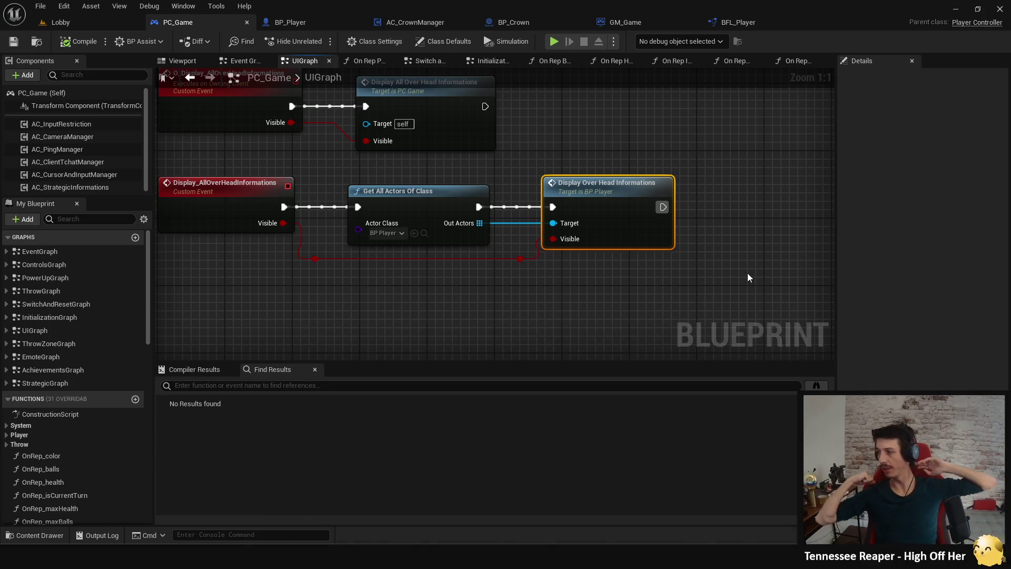